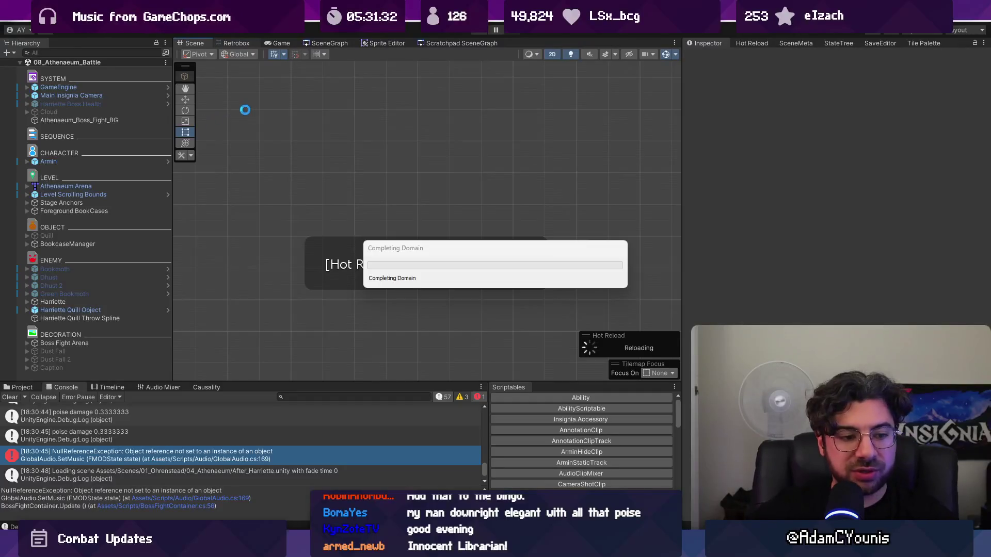
Step: Show the 08_Athenaeum_Battle scene graph and pan across its node layout
left_click(326, 43)
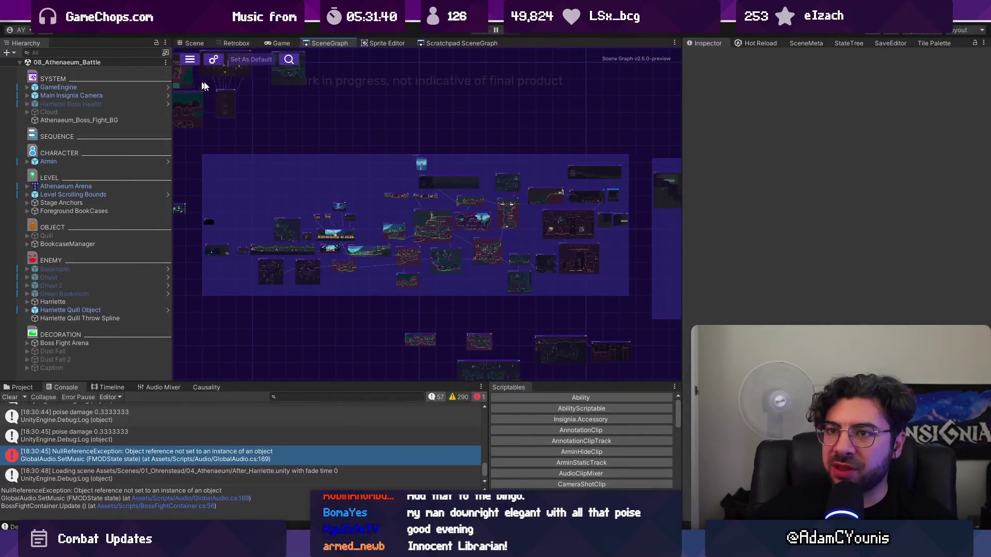
left_click_drag(204, 86, 338, 136)
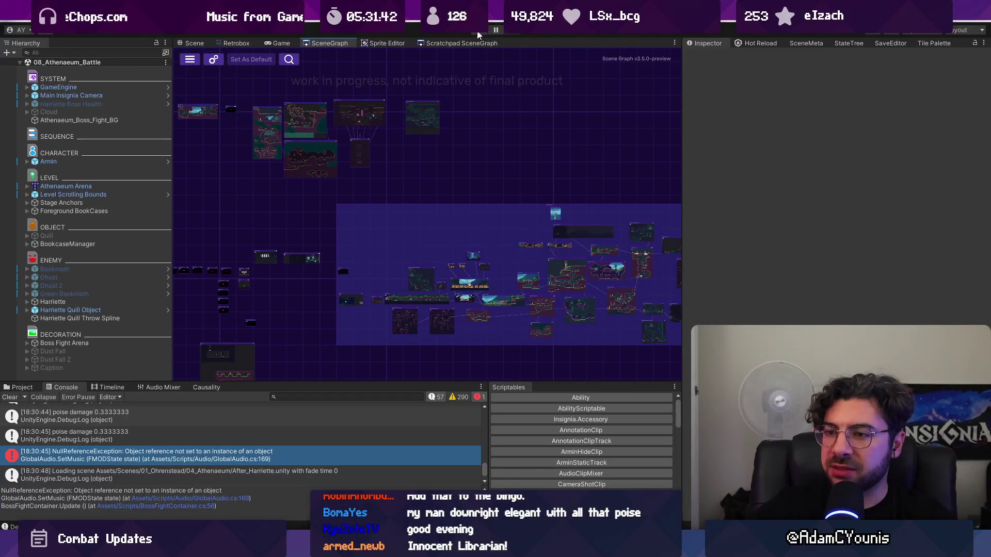
Step: Open VideoSettings.cs in Visual Studio Code
key("alt+Tab")
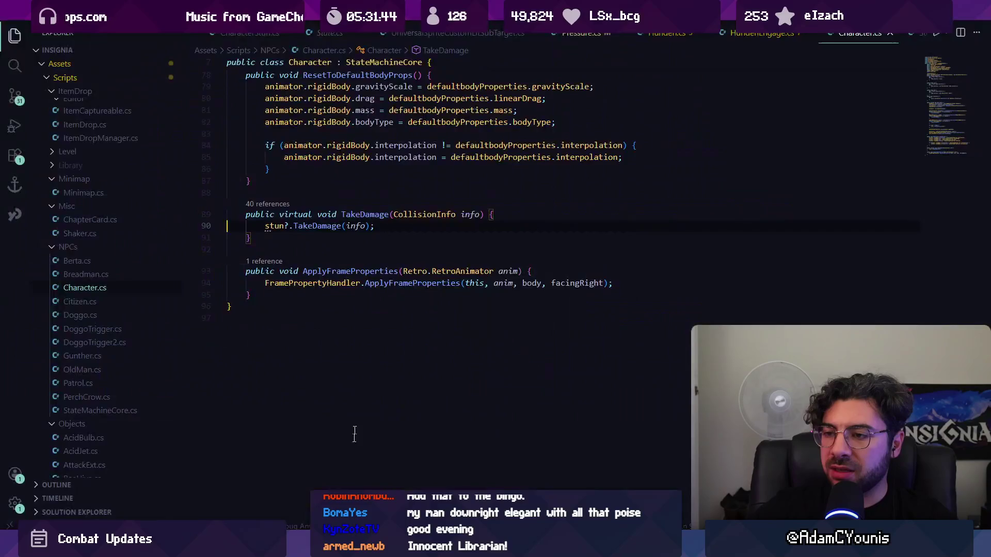
key("ctrl+p")
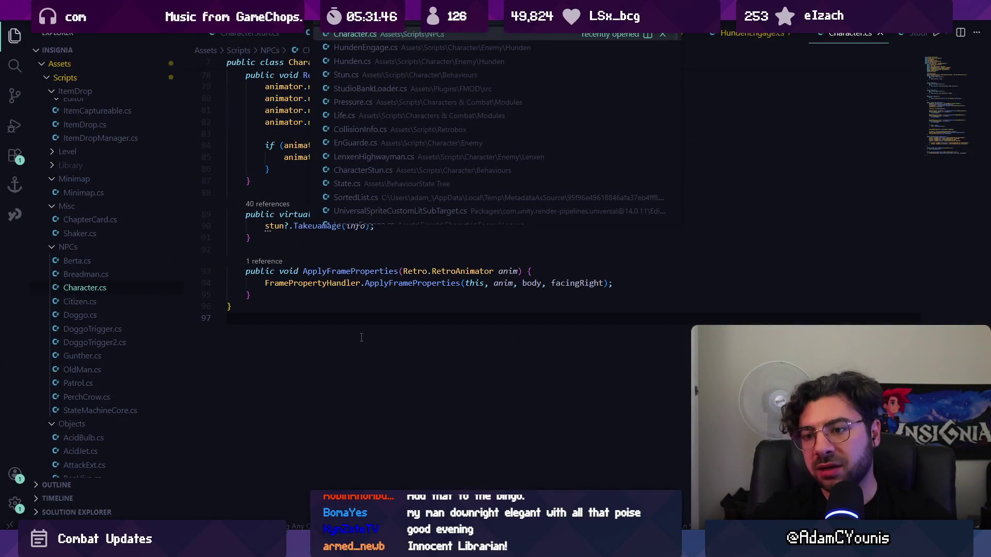
type("videosetting")
key("Return")
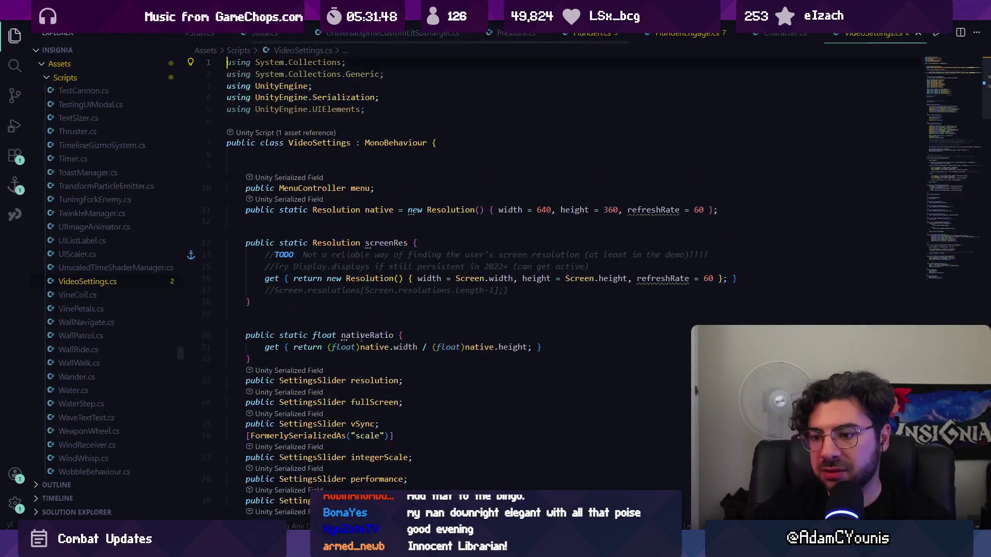
Step: Step through the 'fullscreen' matches, from the fullScreen field and default to its use in ResetSettings
key("ctrl+f")
type("fullscreen")
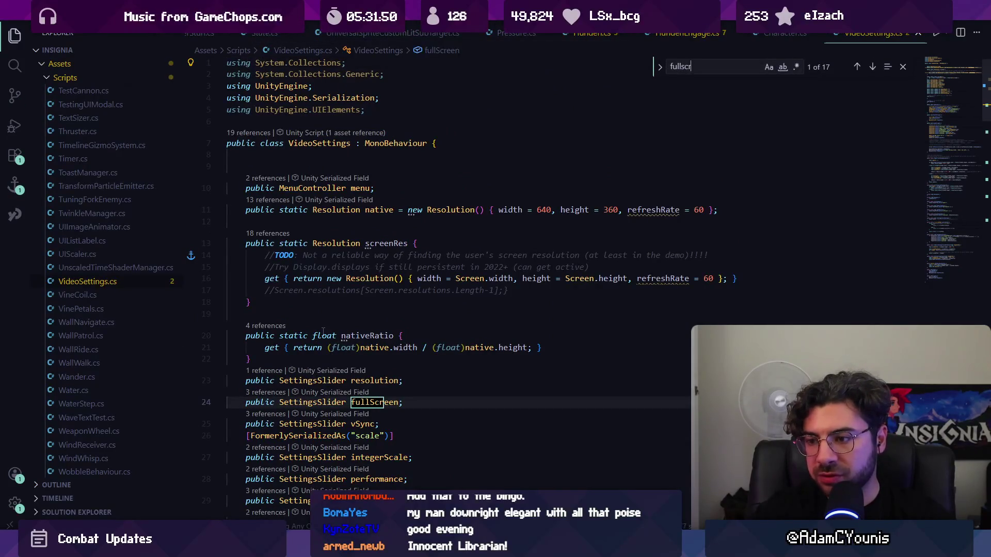
key("Return")
key("shift+Return")
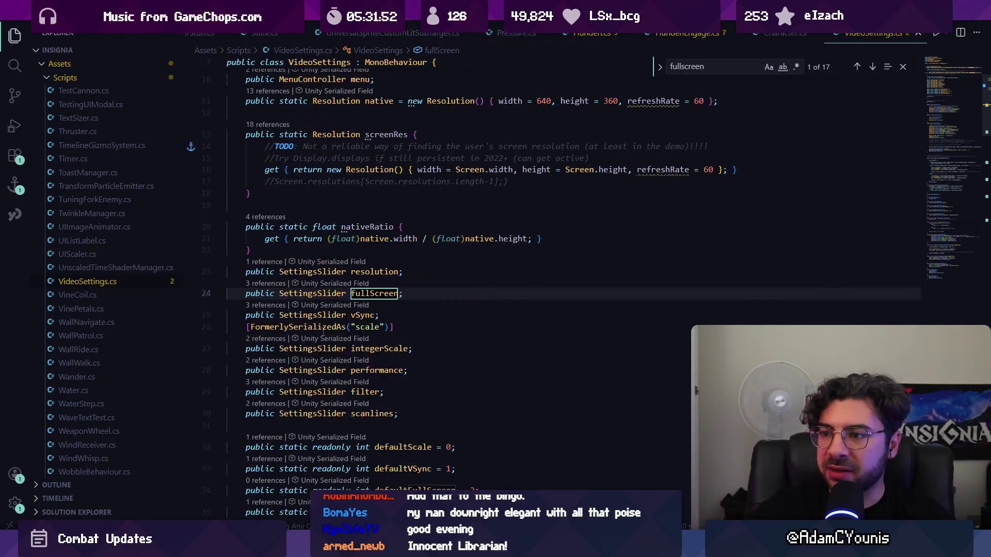
key("Return")
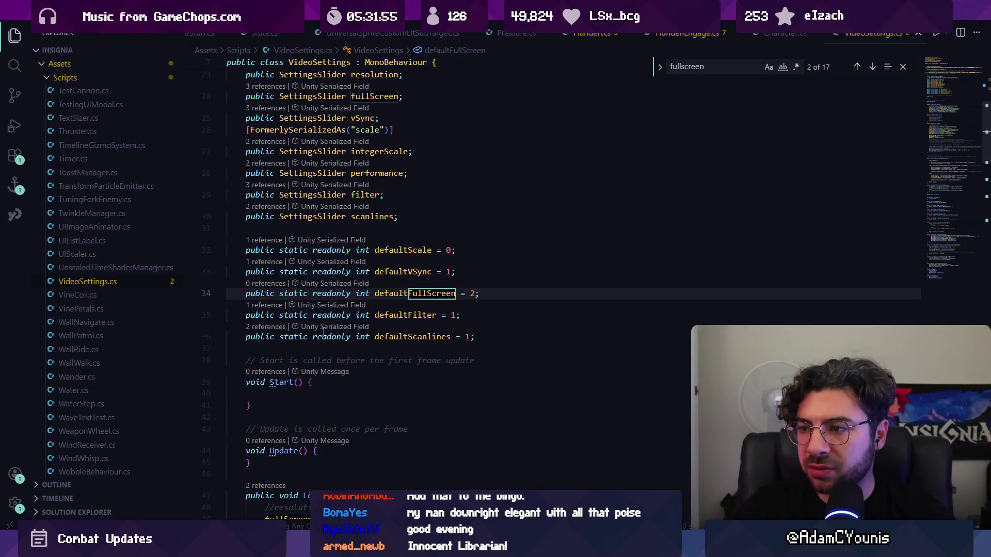
key("shift+Return")
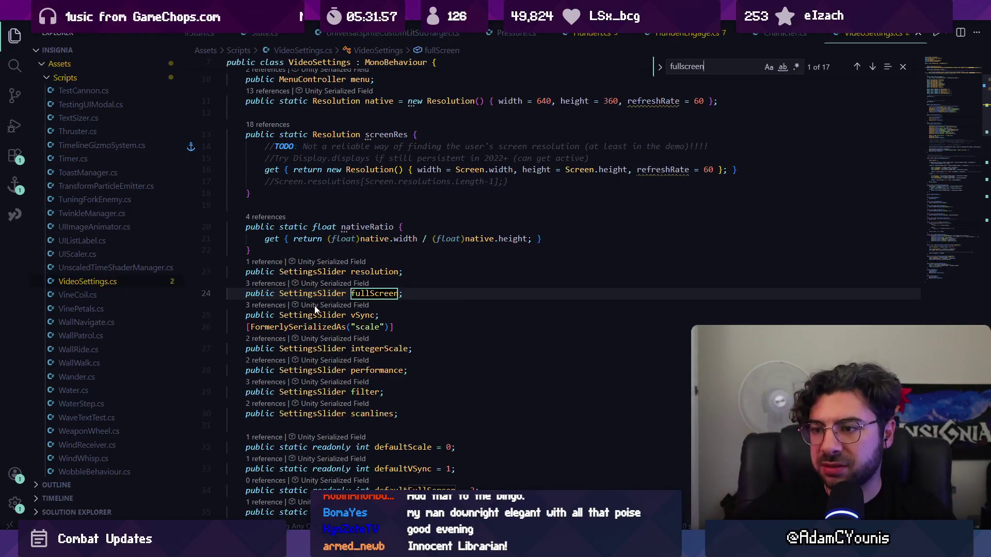
key("BackSpace")
key("BackSpace")
key("BackSpace")
type("reen")
key("Return")
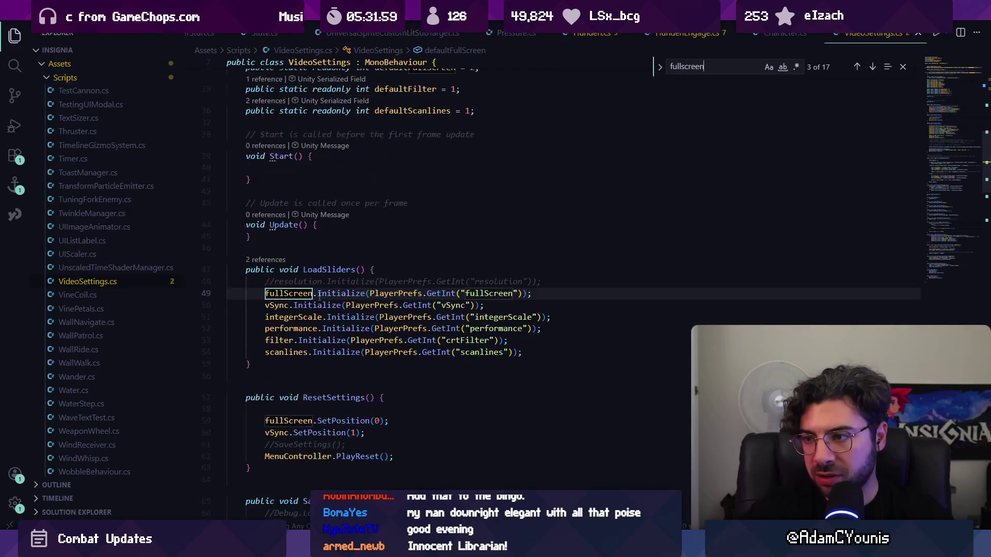
key("Return")
key("Return")
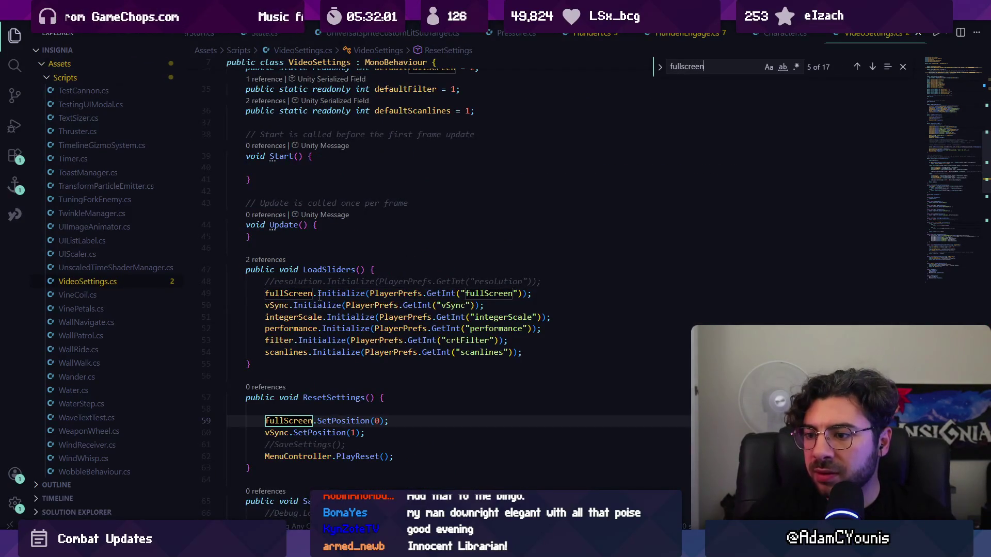
scroll(319, 294, "down", 5)
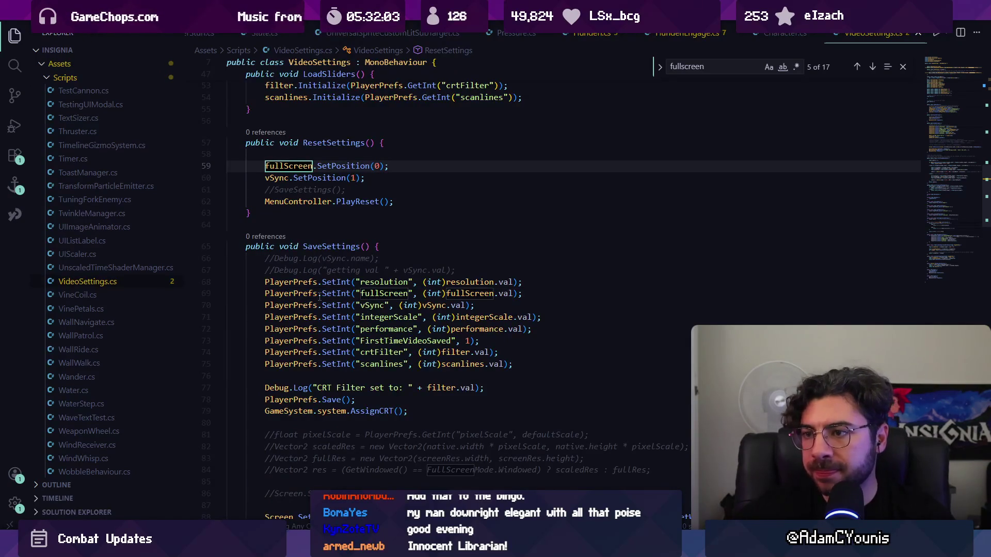
key("Escape")
Step: Search for 'setful' to find where the fullScreen setting is saved
scroll(368, 232, "down", 4)
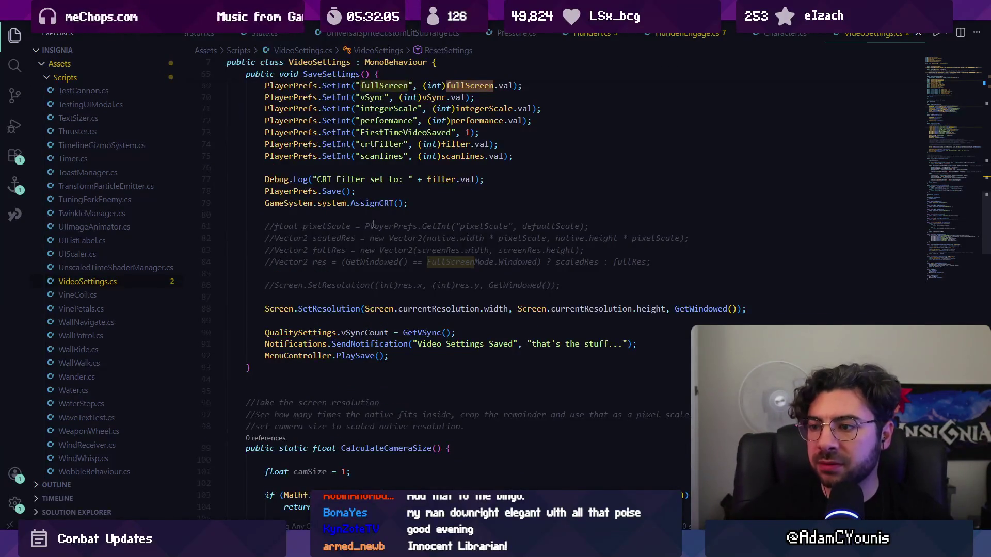
scroll(373, 224, "down", 1)
key("ctrl+f")
type("setful")
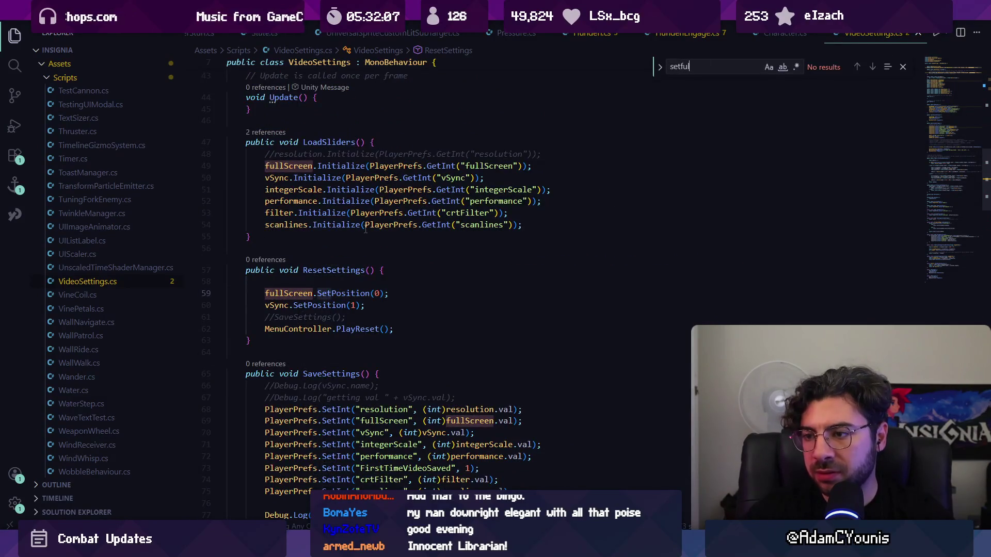
key("BackSpace")
key("BackSpace")
key("BackSpace")
type("Set")
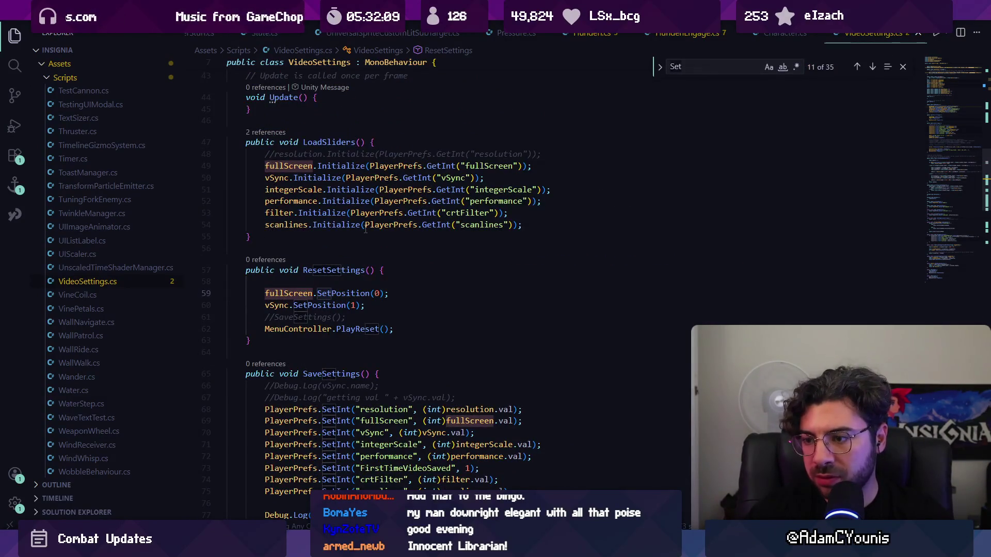
key("Escape")
Step: Scroll down to the GetWindowed method that reads fullScreen back
scroll(367, 278, "down", 10)
scroll(368, 279, "down", 8)
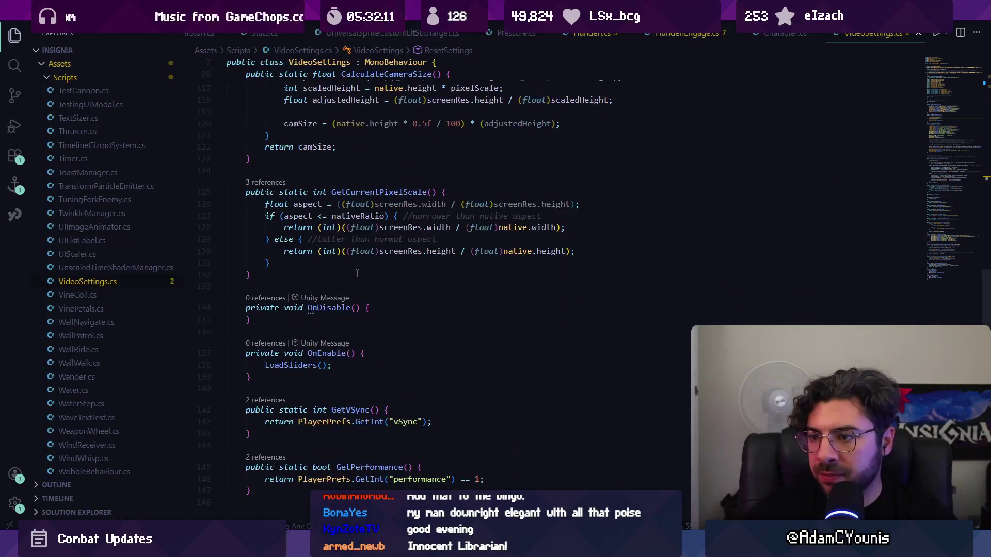
scroll(357, 274, "down", 3)
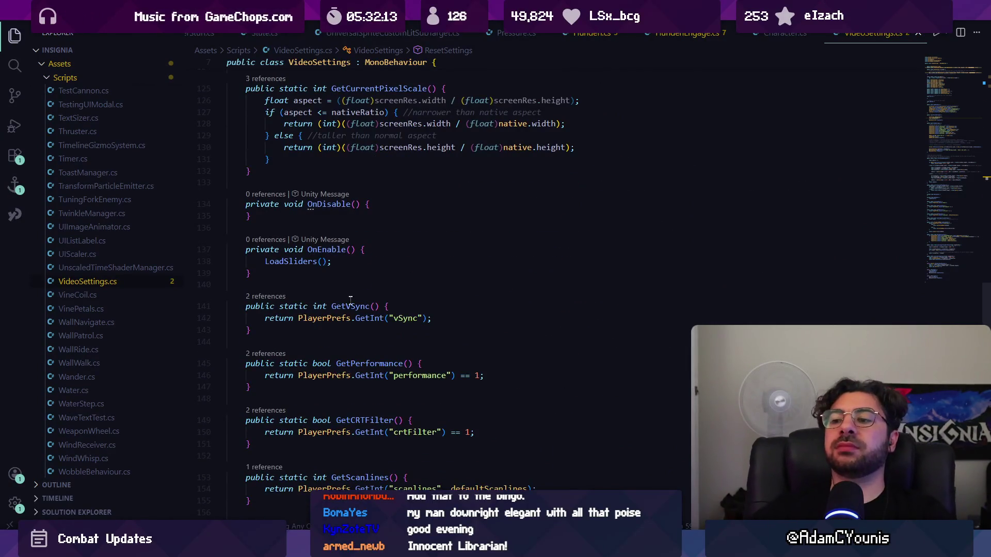
scroll(348, 311, "down", 2)
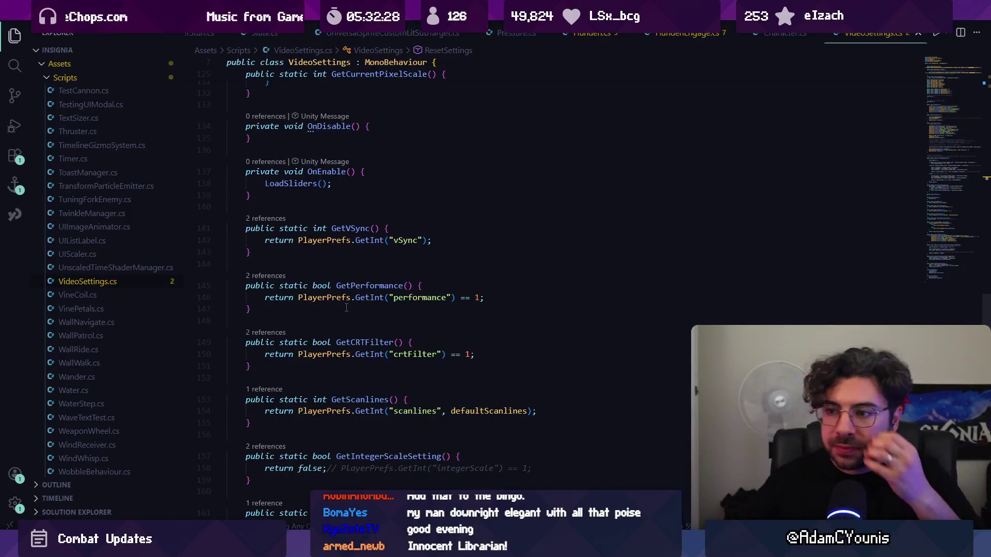
scroll(351, 308, "down", 5)
scroll(359, 309, "down", 3)
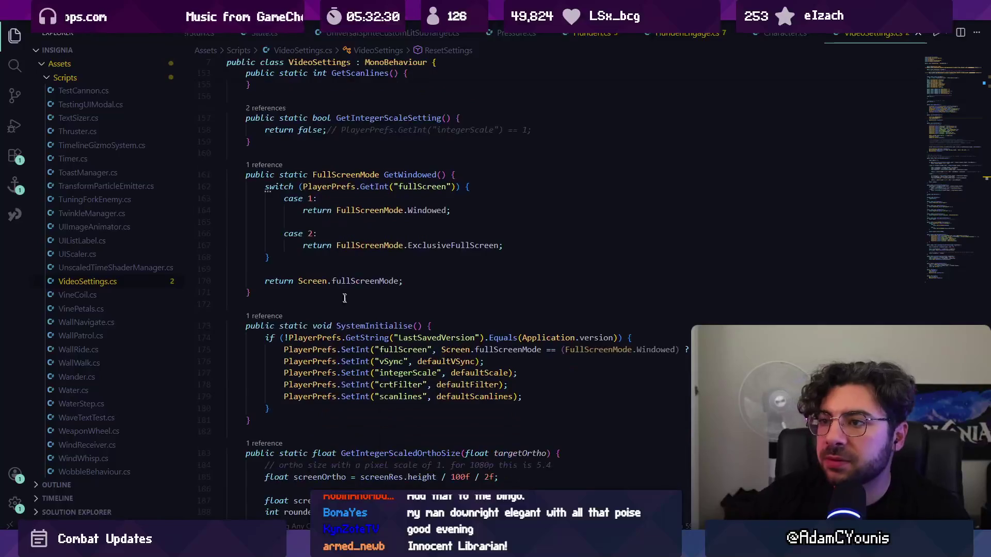
scroll(332, 281, "up", 3)
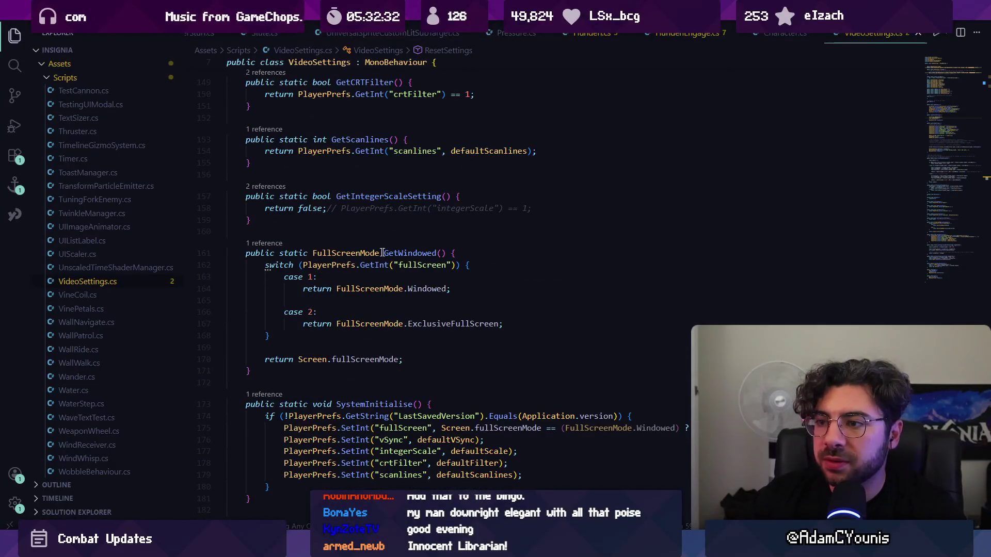
left_click(398, 252)
key("shift+F12")
left_click(575, 265)
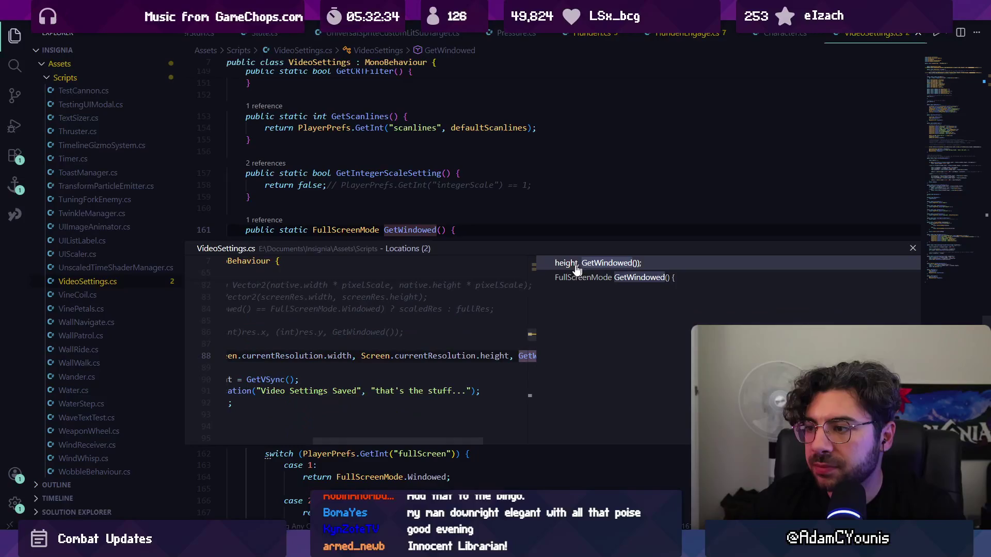
double_click(349, 354)
scroll(391, 311, "up", 4)
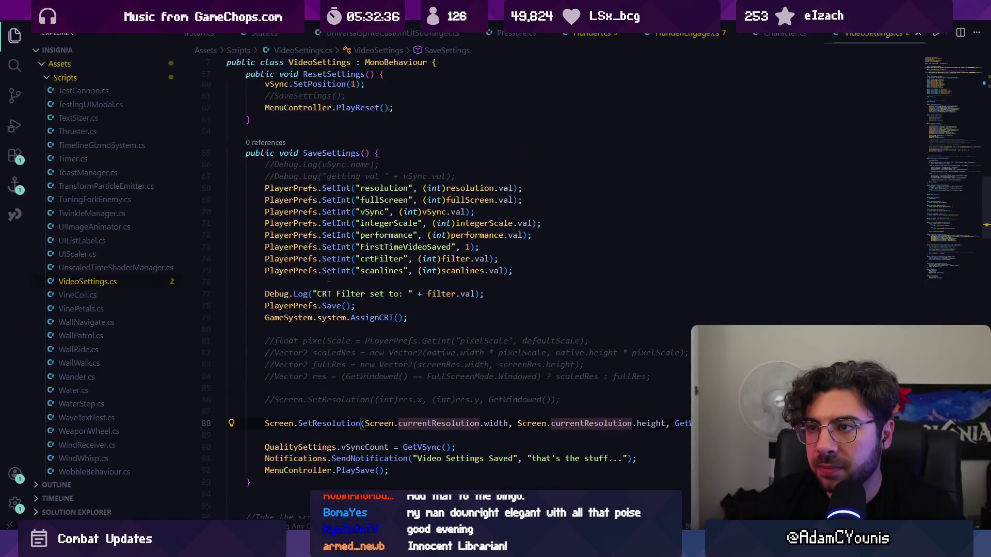
scroll(378, 313, "down", 3)
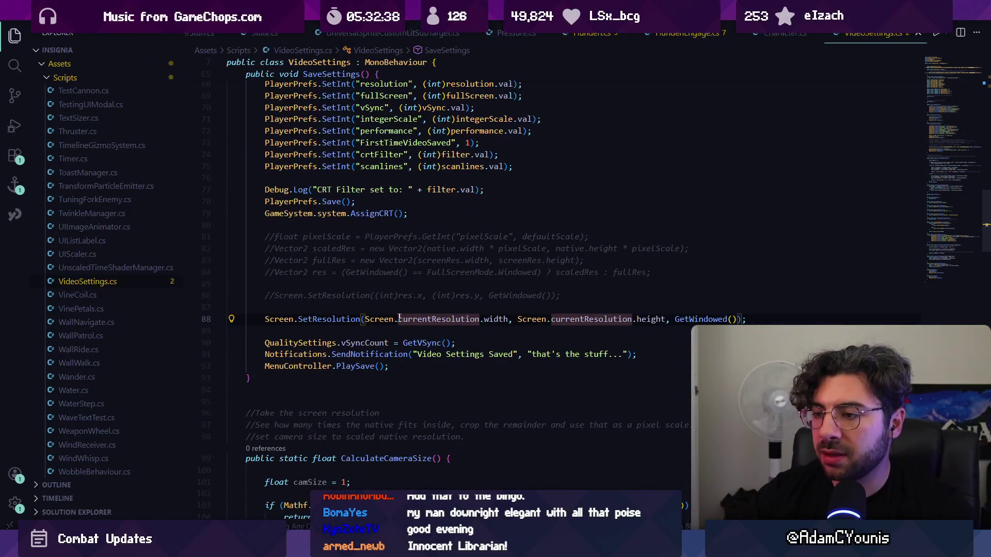
left_click(337, 319)
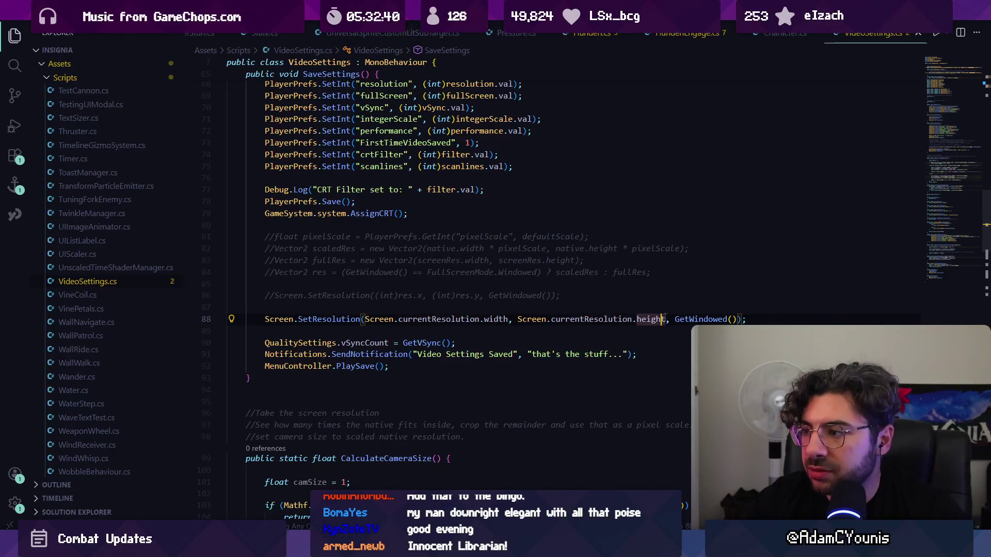
left_click(701, 318, "ctrl")
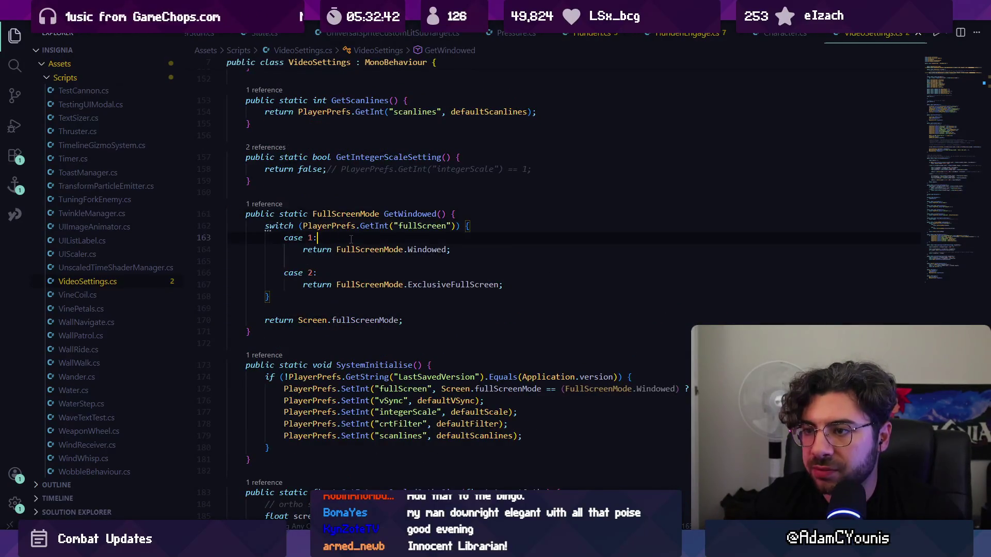
key("alt+Left")
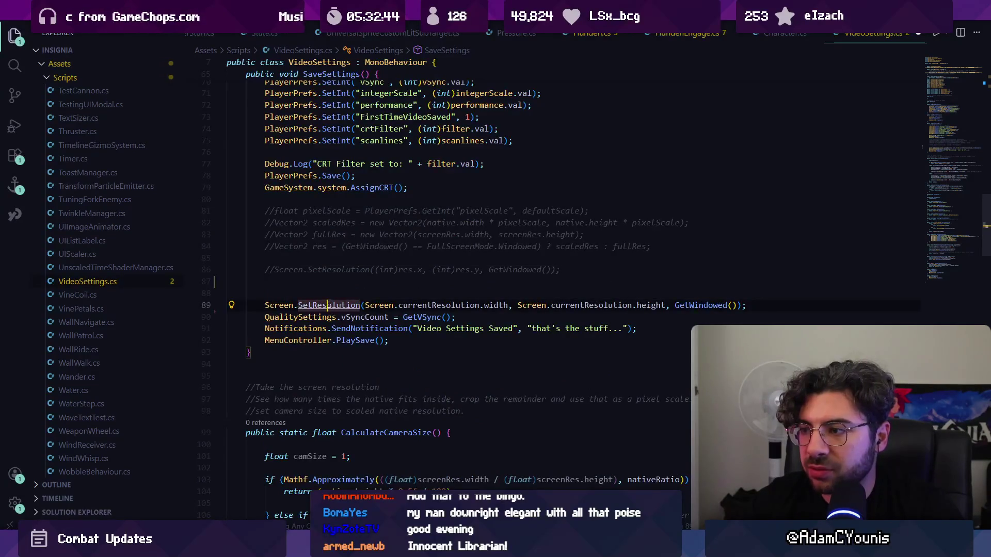
left_click(327, 307, "ctrl")
key("alt+Left")
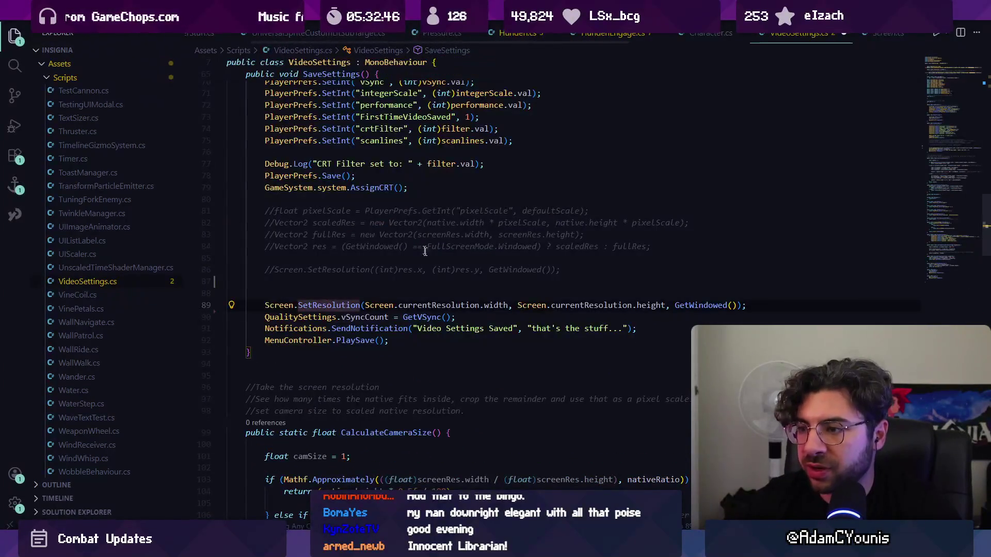
left_click(717, 306, "ctrl")
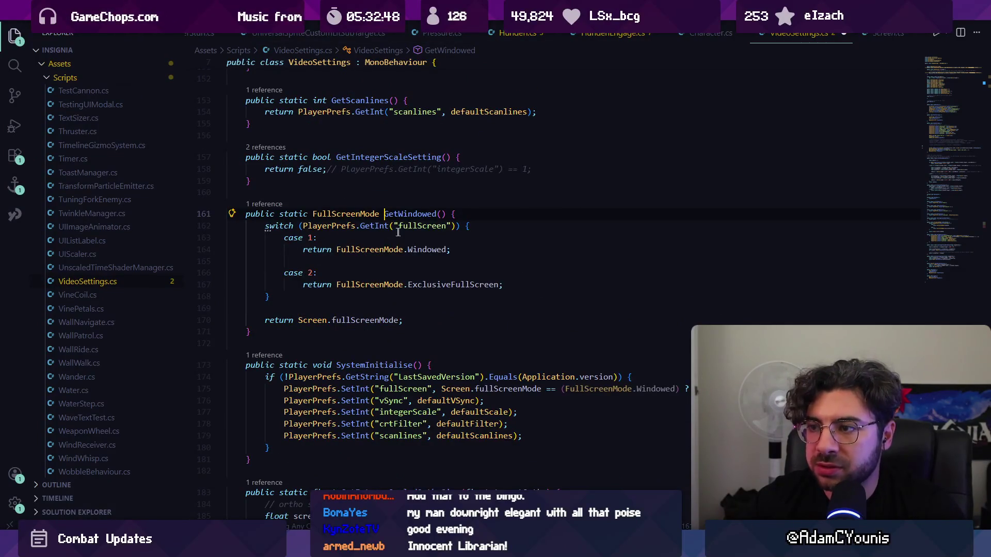
left_click(360, 250)
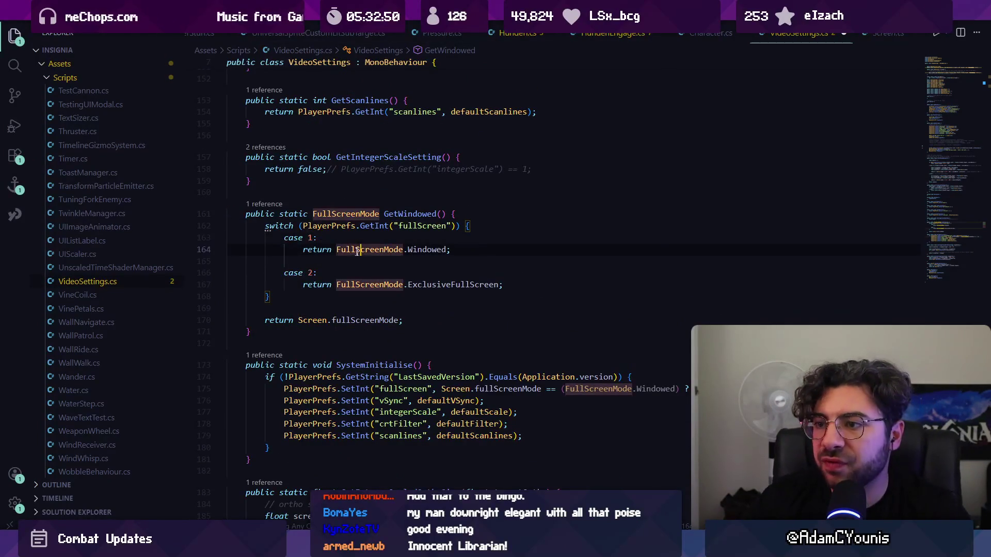
left_click(375, 228)
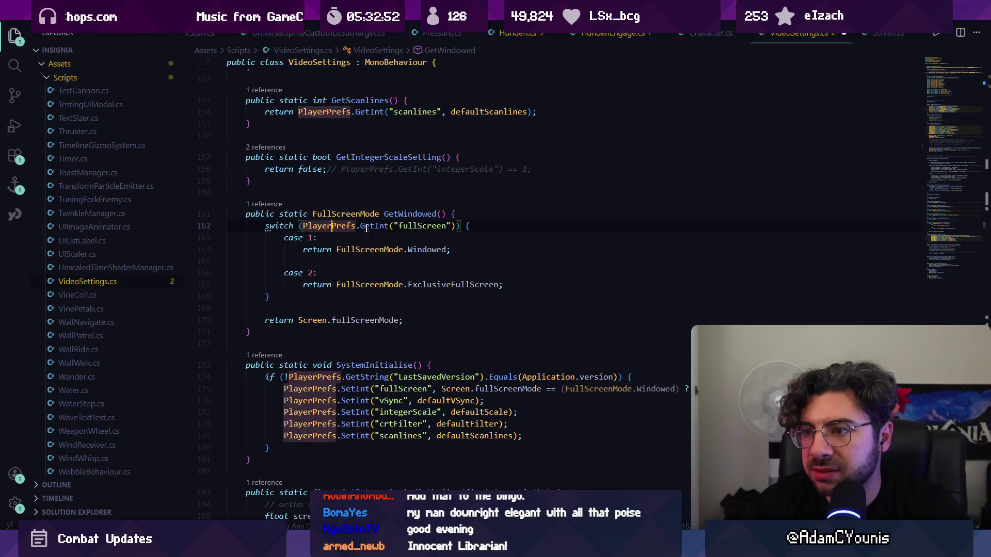
left_click(314, 238)
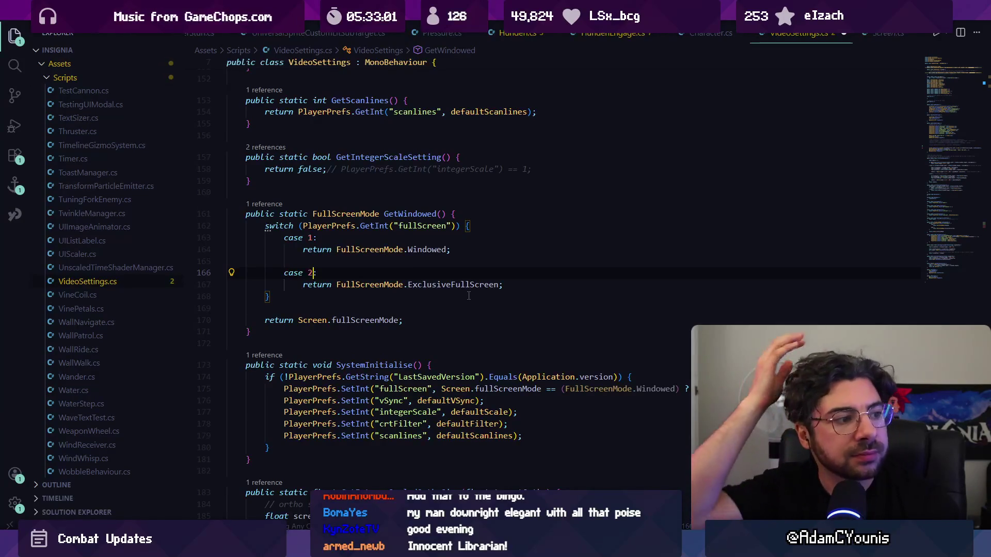
type(":")
left_click(345, 320)
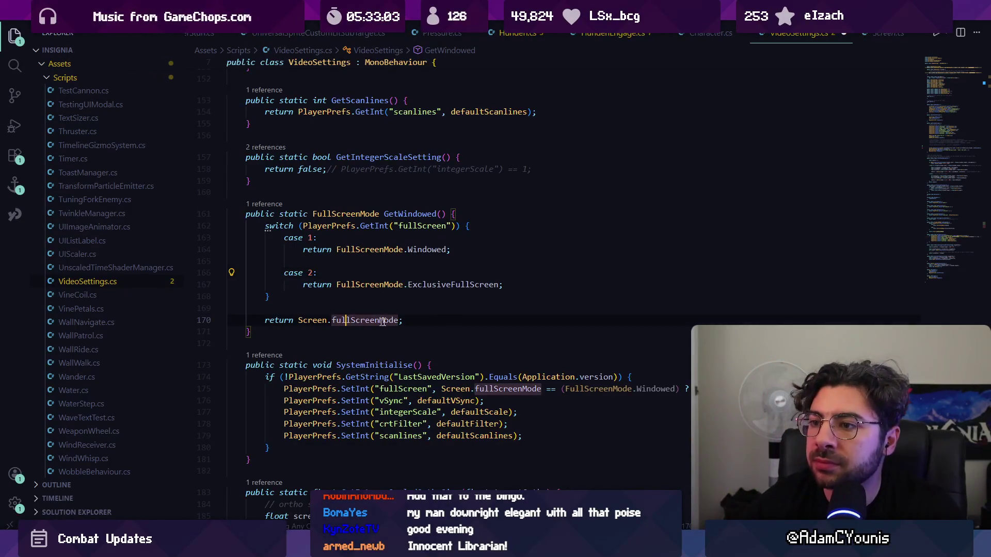
left_click(405, 256)
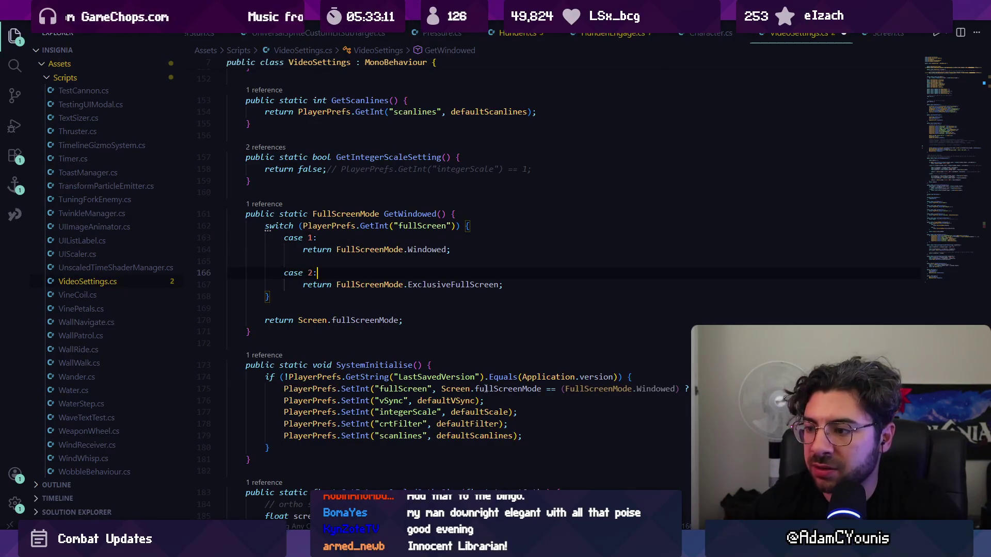
scroll(511, 377, "down", 1)
mouse_move(566, 362)
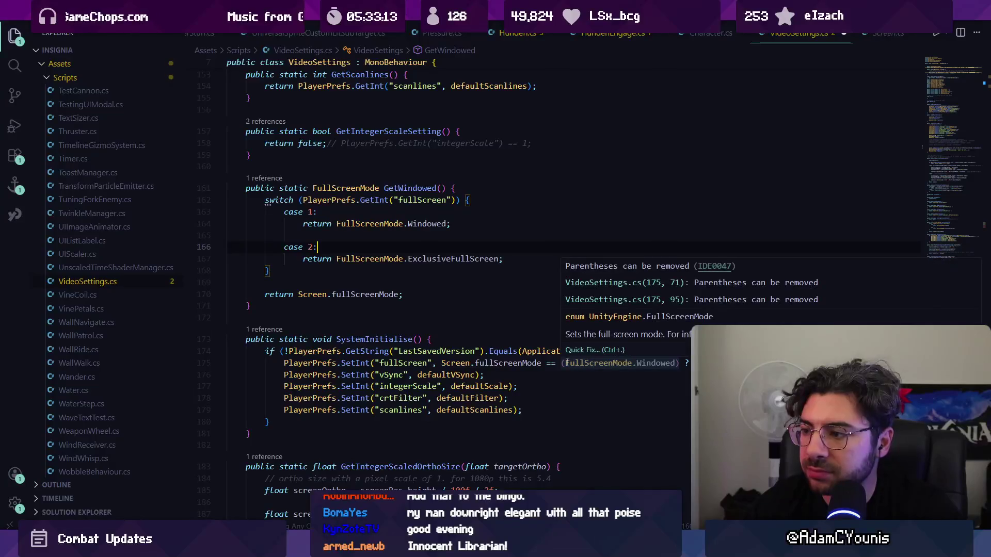
Step: Inspect line 175's comparison of Screen.fullScreenMode against FullScreenMode.Windowed
left_click(490, 363)
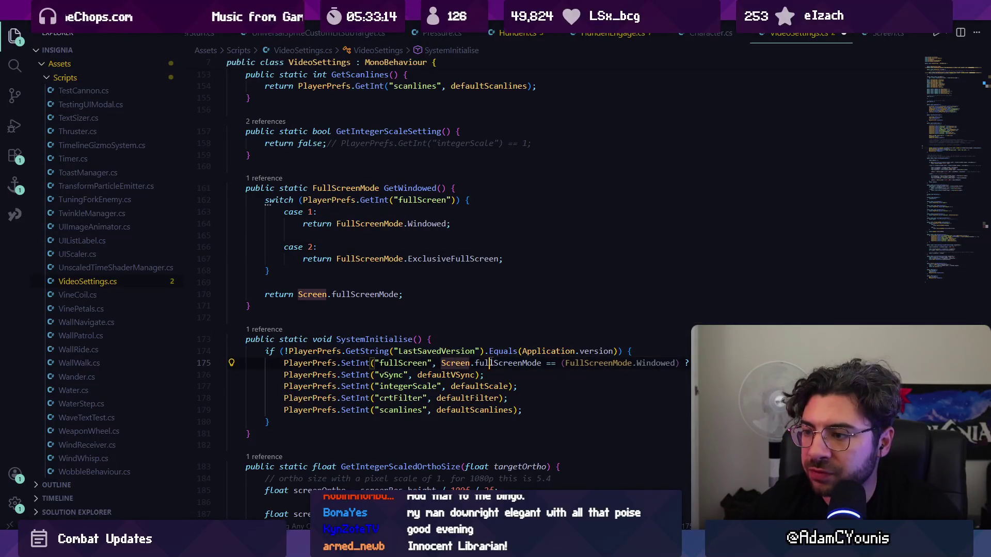
left_click(547, 362)
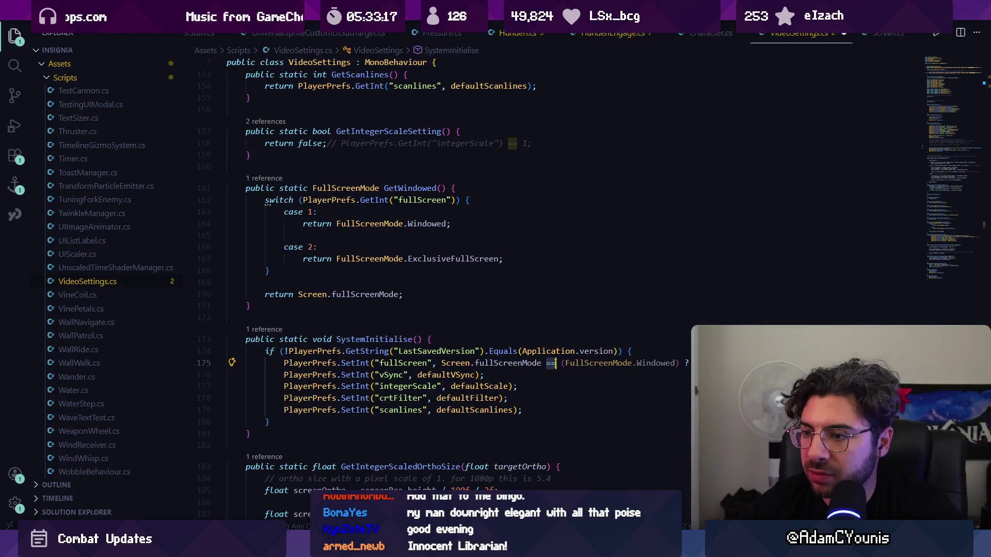
left_click(570, 363)
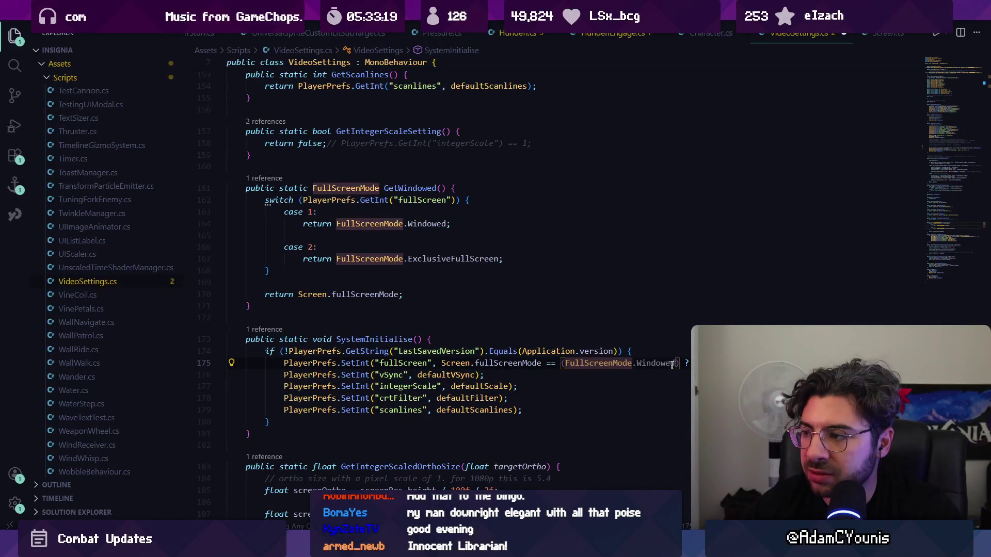
mouse_move(552, 363)
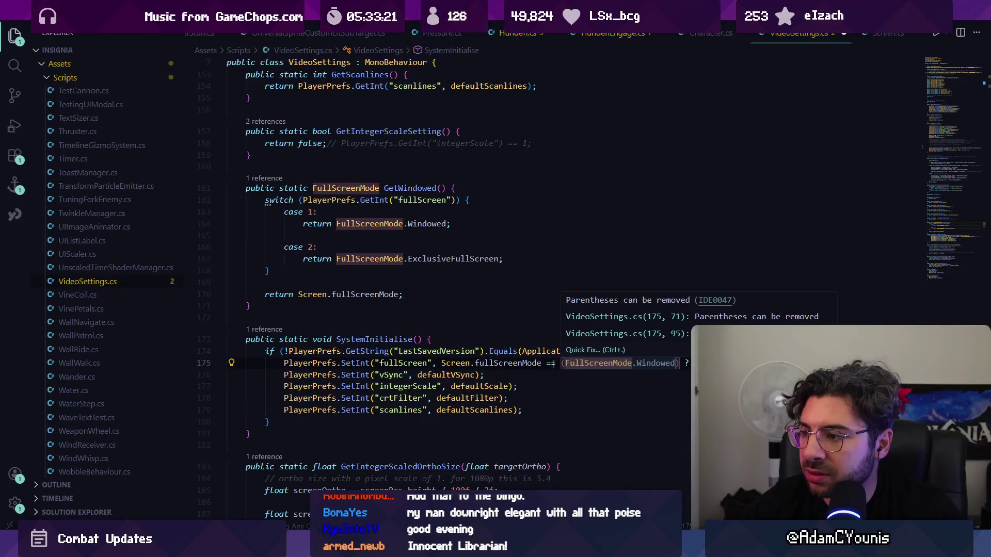
key("ctrl+Right")
key("ctrl+Right")
key("ctrl+Right")
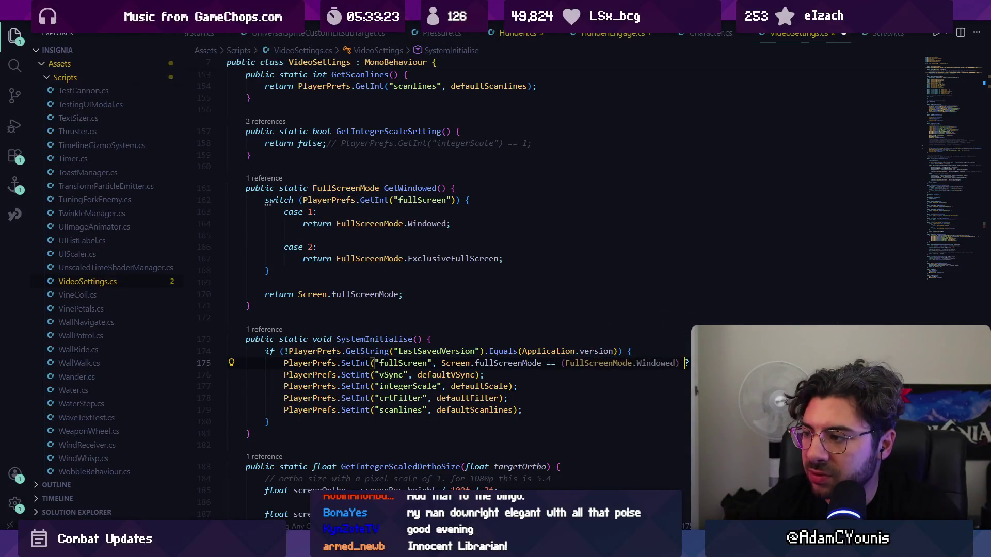
key("Left")
key("Left")
key("Left")
key("End")
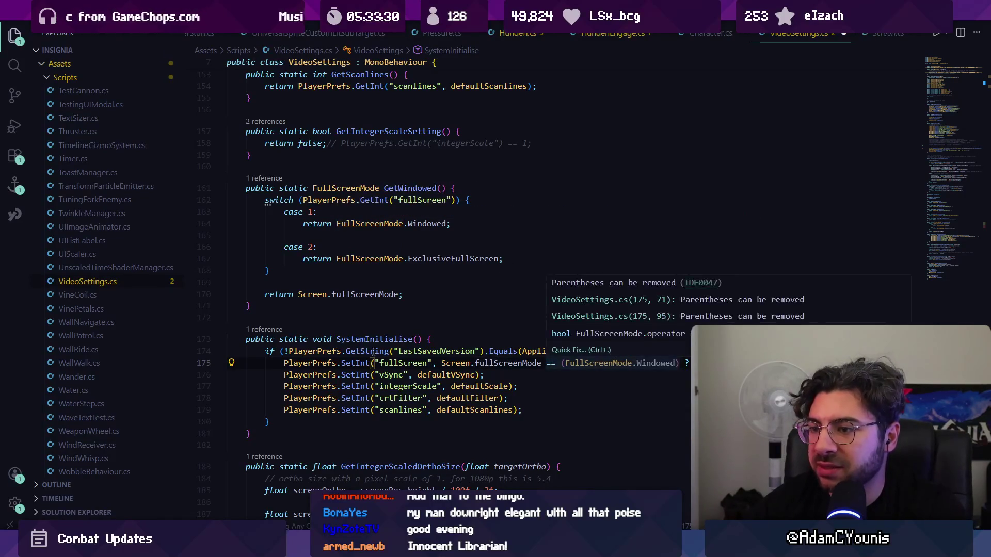
mouse_move(372, 351)
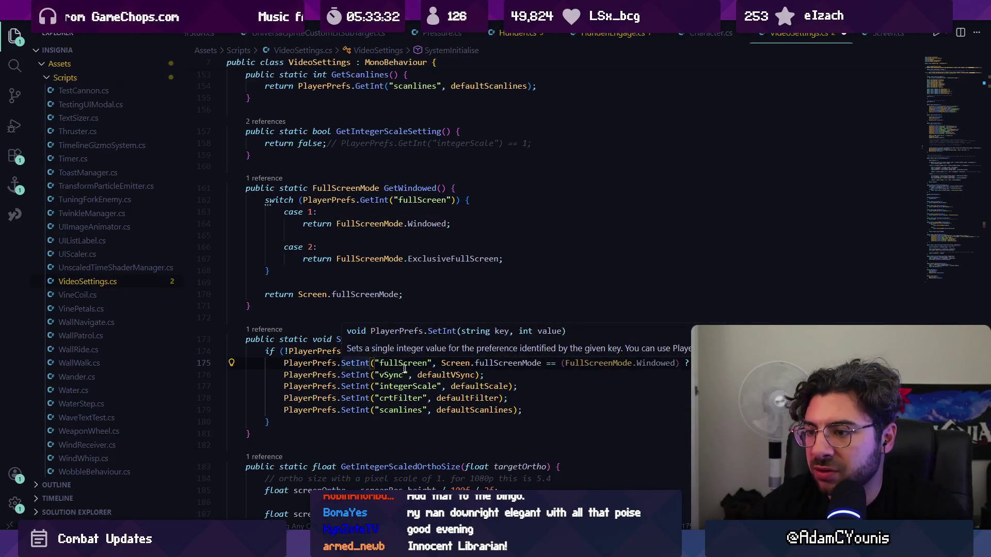
Step: Search for 'fullscreen"' to jump to the saved key being loaded in LoadSliders
scroll(408, 363, "down", 8)
key("ctrl+f")
type("full")
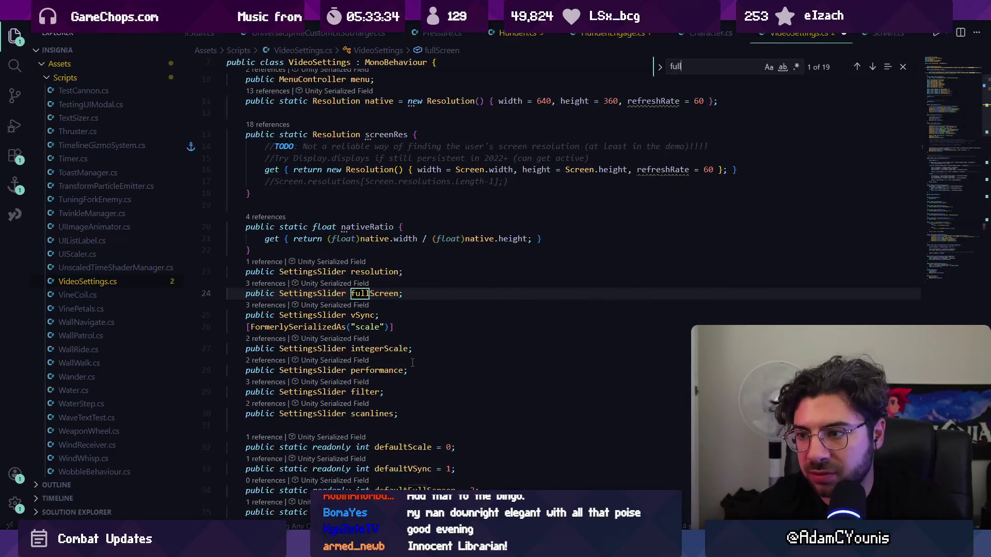
type("screen\"")
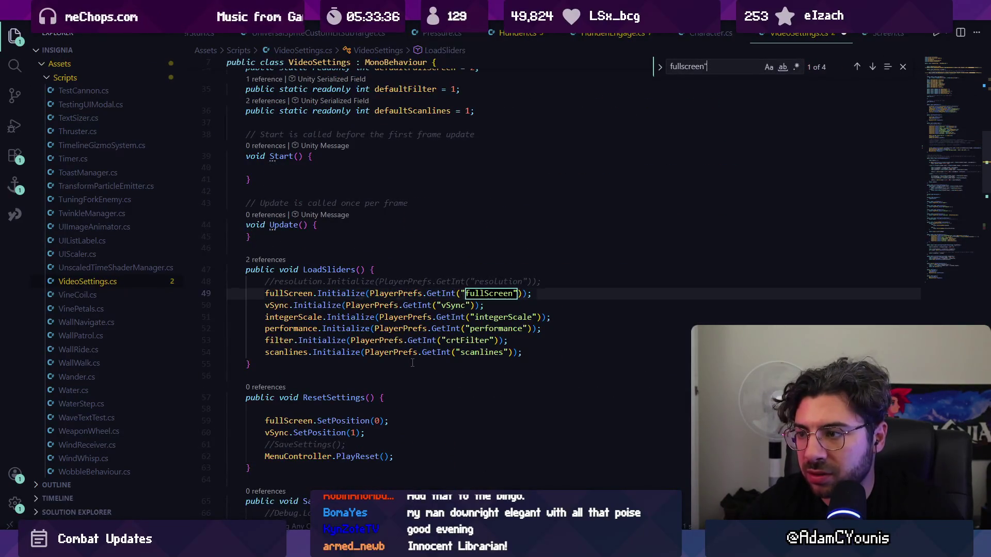
key("Return")
key("Return")
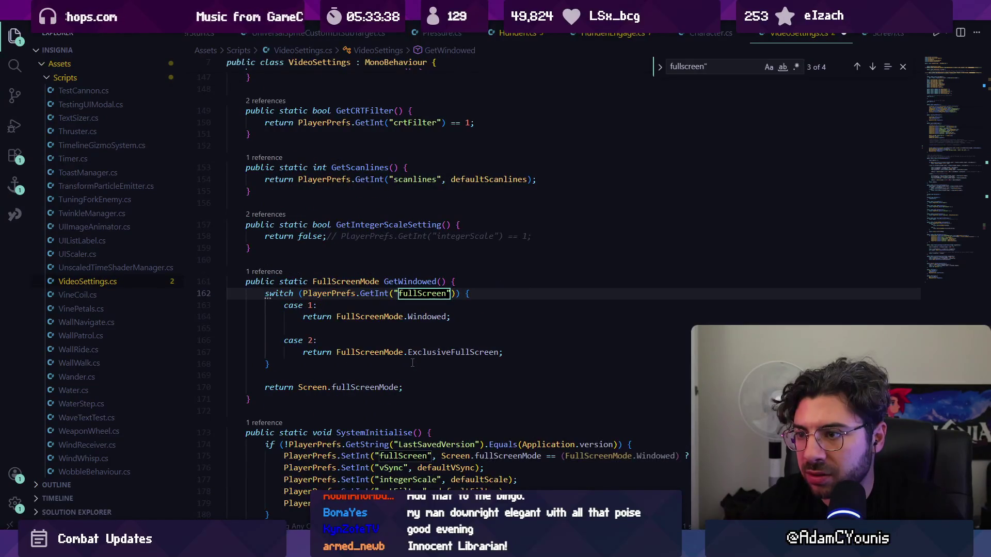
key("Return")
key("Return")
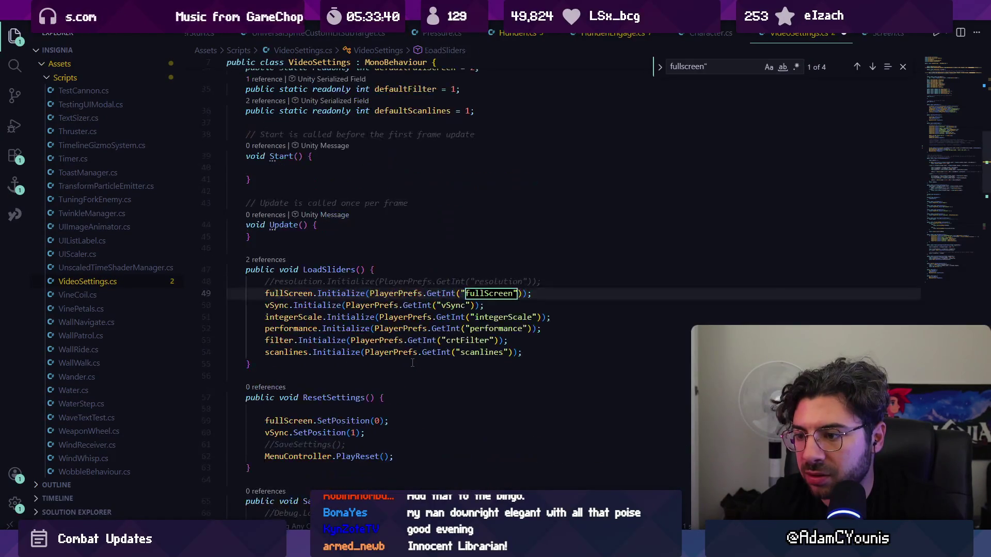
Step: Check the Initialize method in SettingsSlider.cs, then return to LoadSliders
key("Escape")
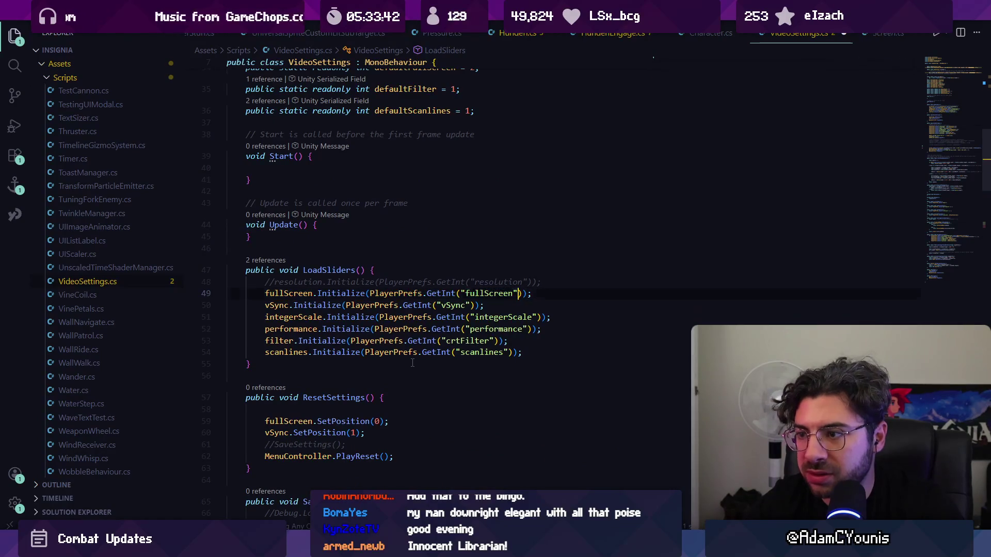
left_click(346, 293, "ctrl")
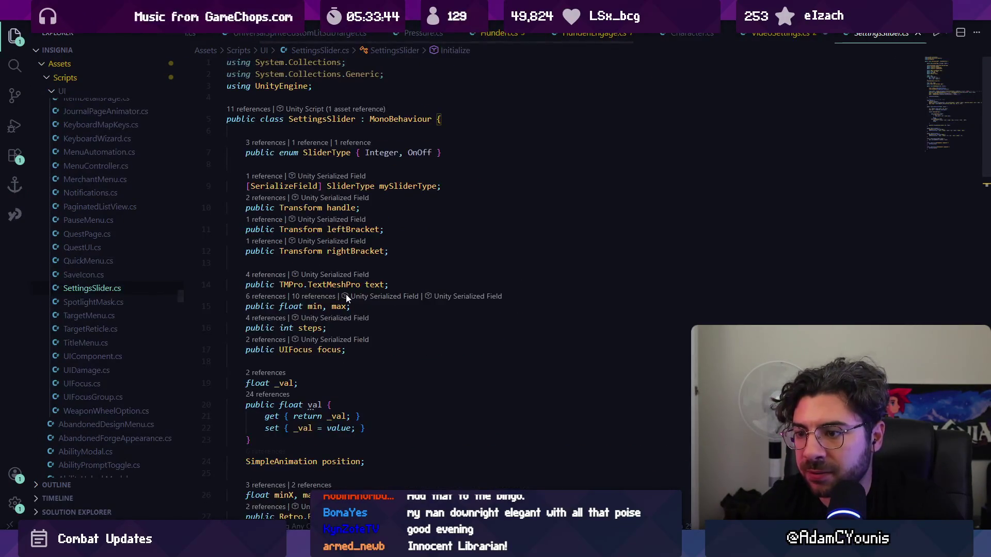
key("alt+Left")
left_click(345, 293, "ctrl")
scroll(359, 243, "down", 3)
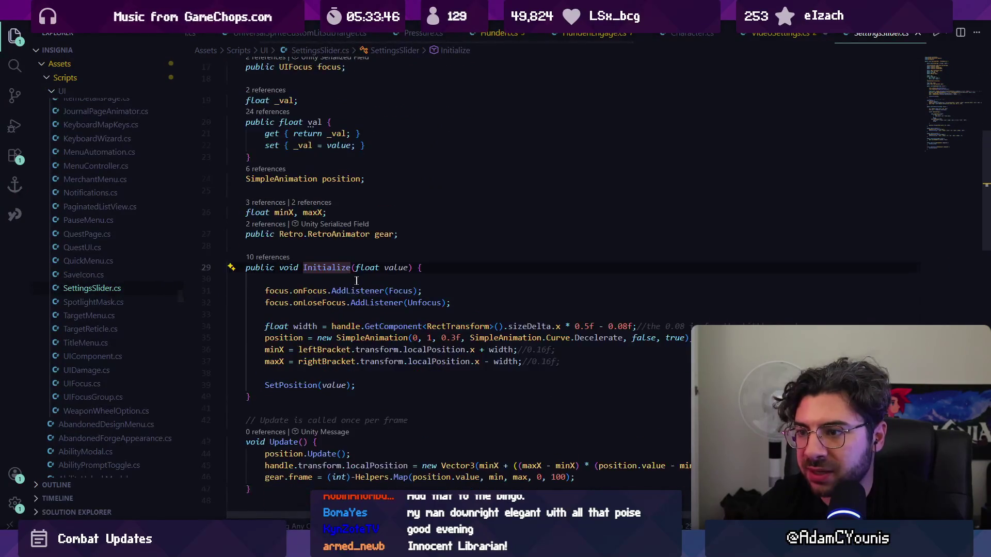
scroll(359, 243, "up", 8)
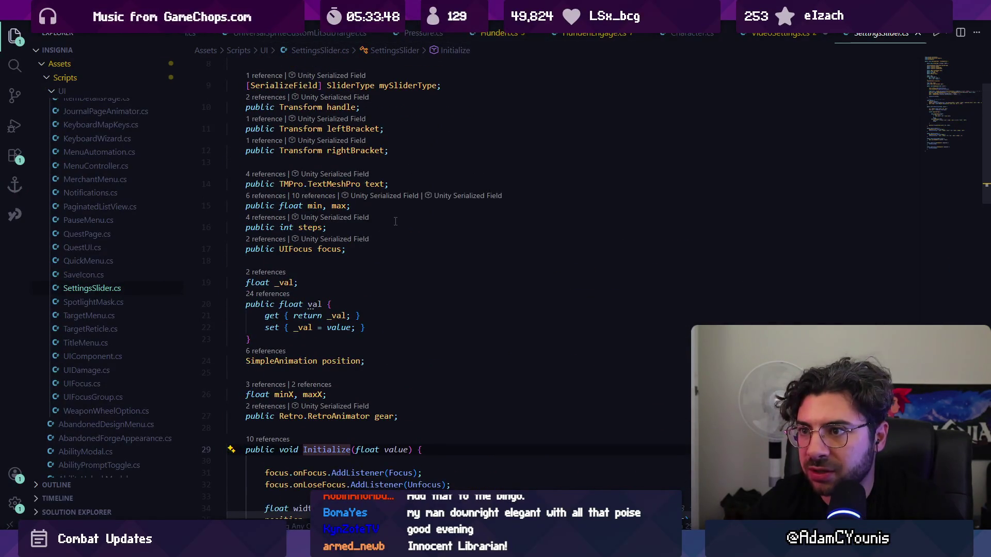
key("alt+Left")
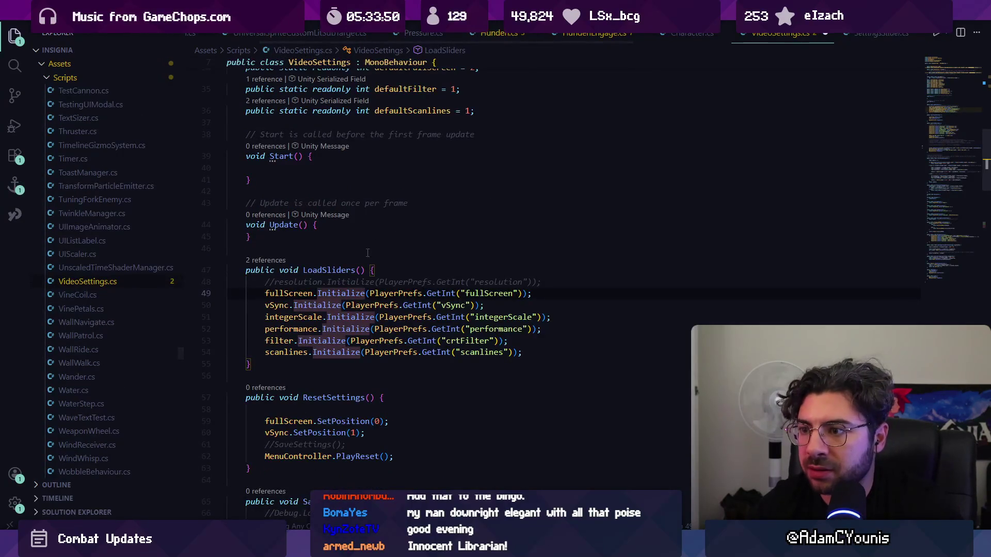
Step: Trace the 'slider' references down to LoadSliders, then switch back to Unity
left_click(384, 293)
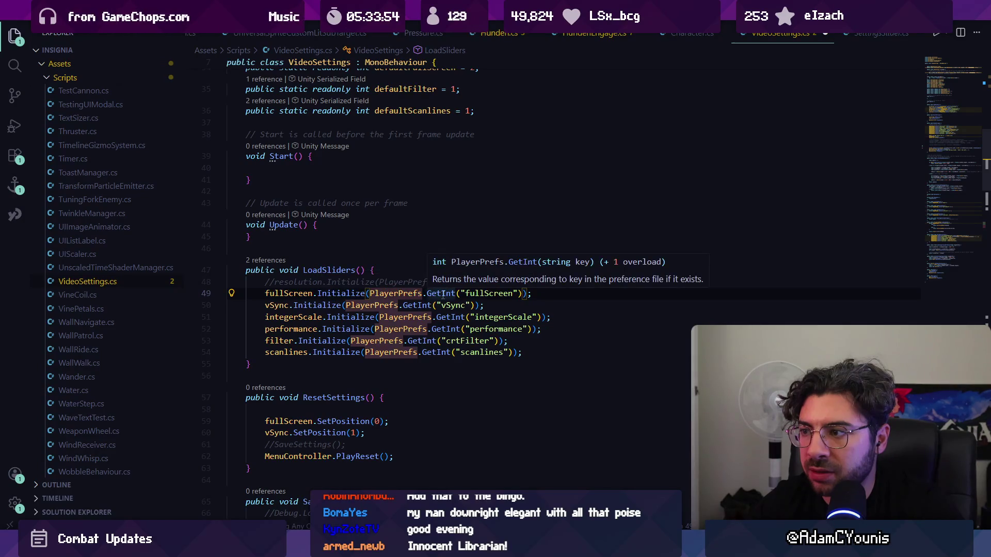
scroll(363, 283, "down", 4)
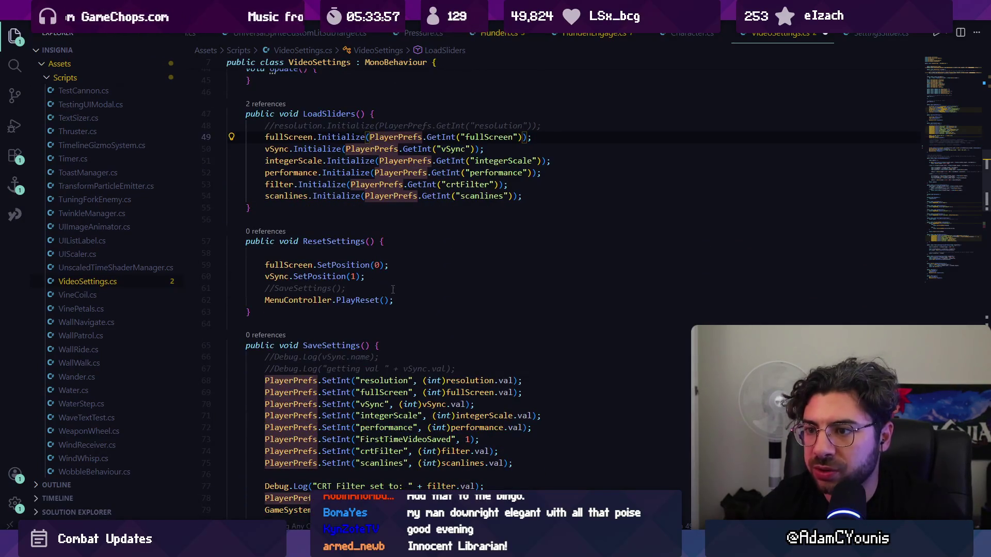
scroll(399, 280, "down", 4)
key("ctrl+f")
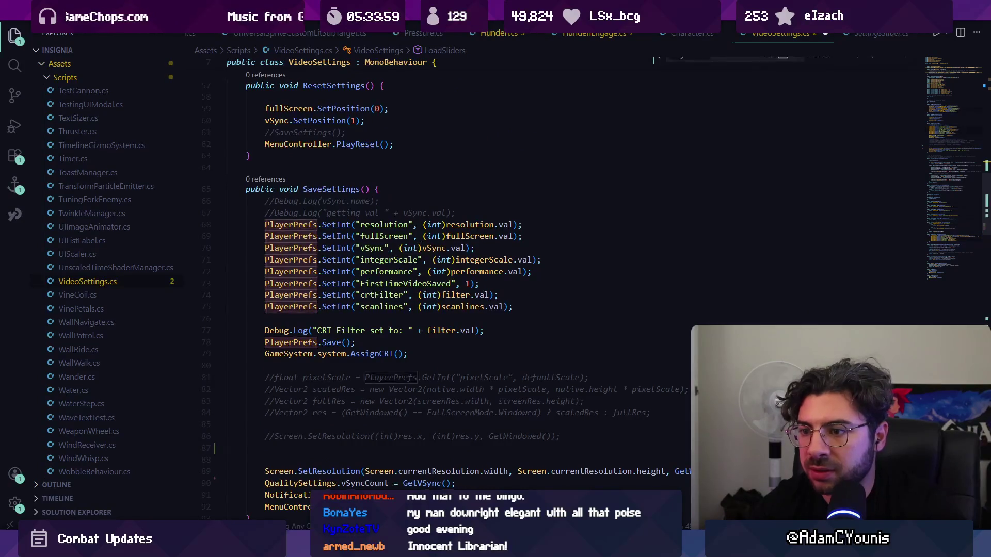
type("setup")
key("BackSpace")
key("BackSpace")
key("BackSpace")
type("s")
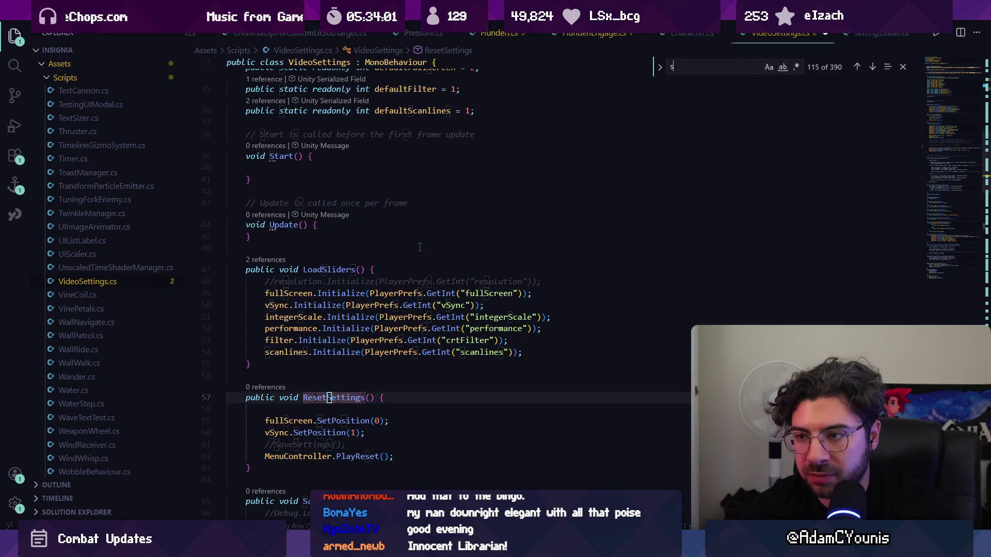
type("lider")
key("Return")
key("Return")
key("Return")
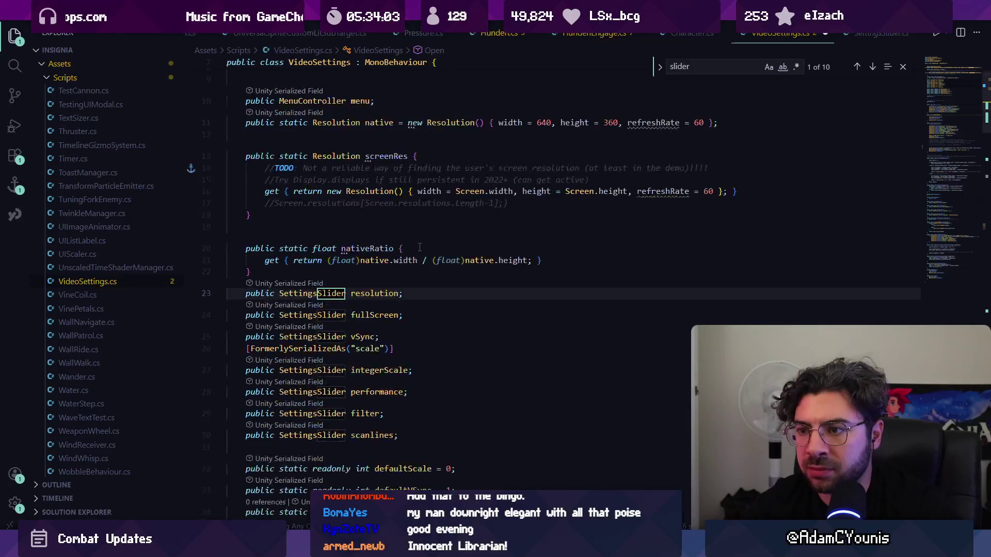
key("Return")
key("Return")
key("Return")
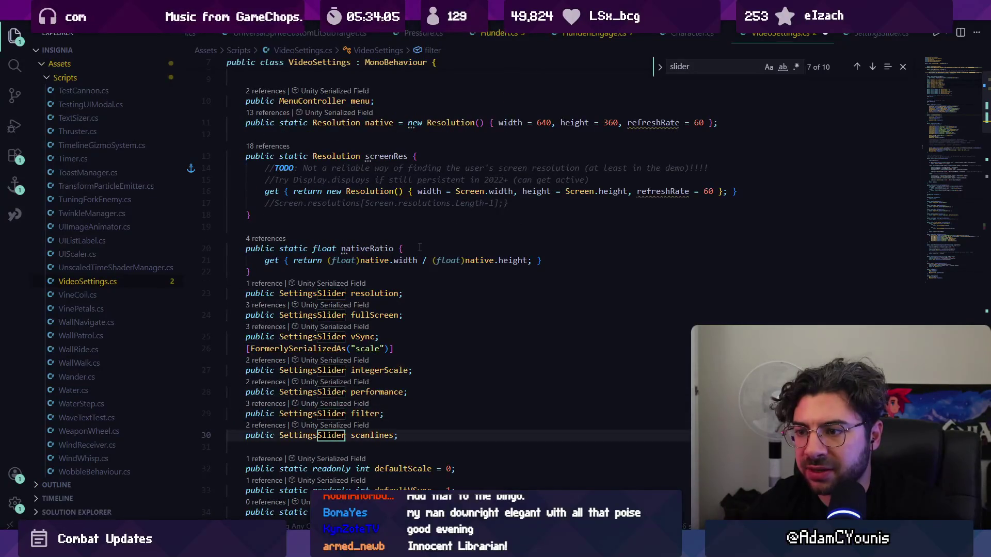
key("Escape")
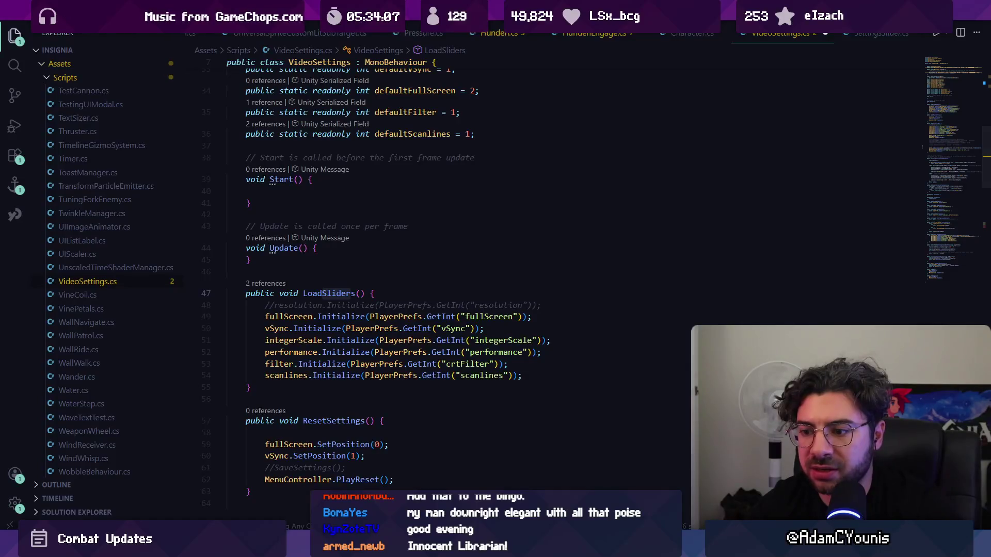
key("alt+Tab")
Step: Find 'video setting' in the project assets and open the Video Settings prefab
left_click(21, 387)
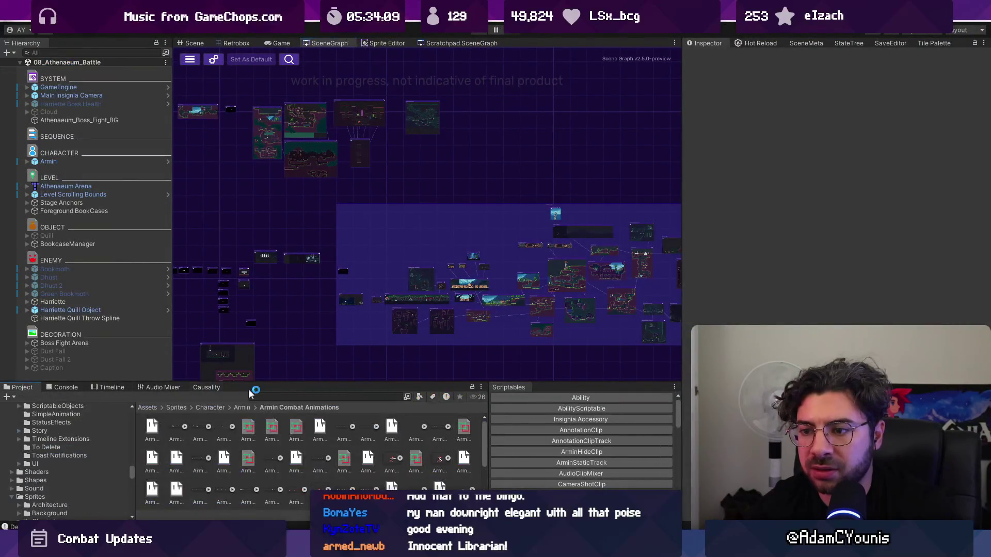
left_click(293, 396)
type("videosettings")
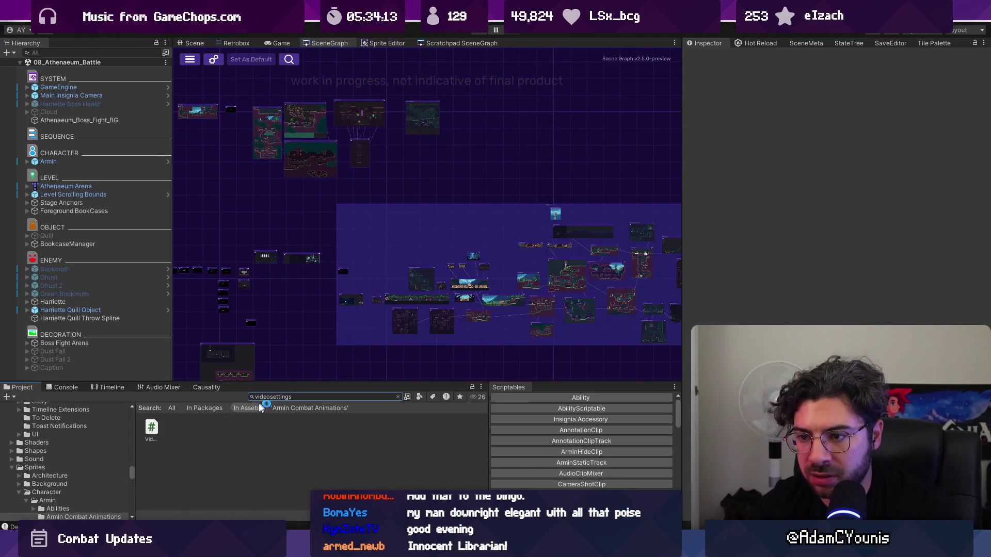
key("ctrl+a")
key("BackSpace")
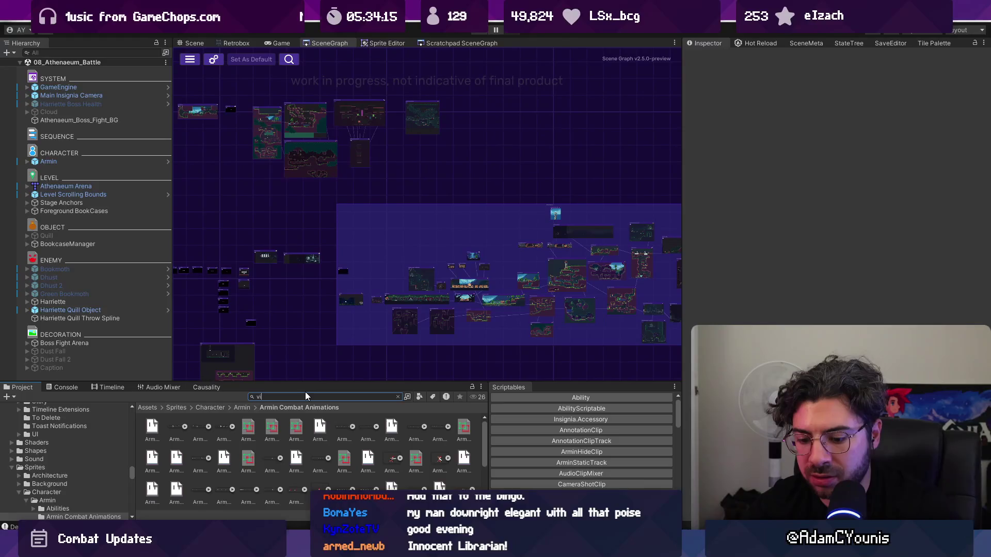
type("video setting")
double_click(152, 426)
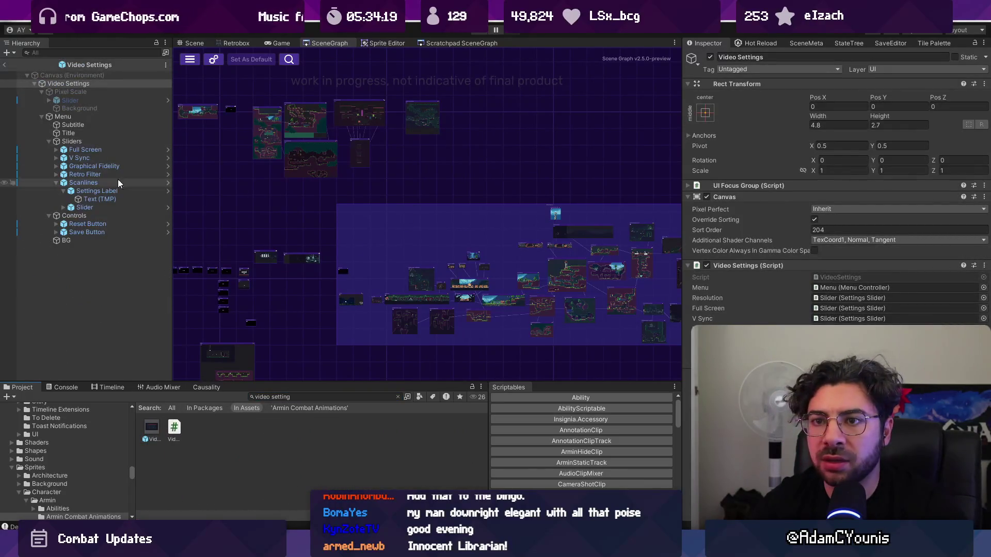
Step: Set the Full Screen slider's Min to 1 and Max to 2 in the Inspector
left_click(104, 151)
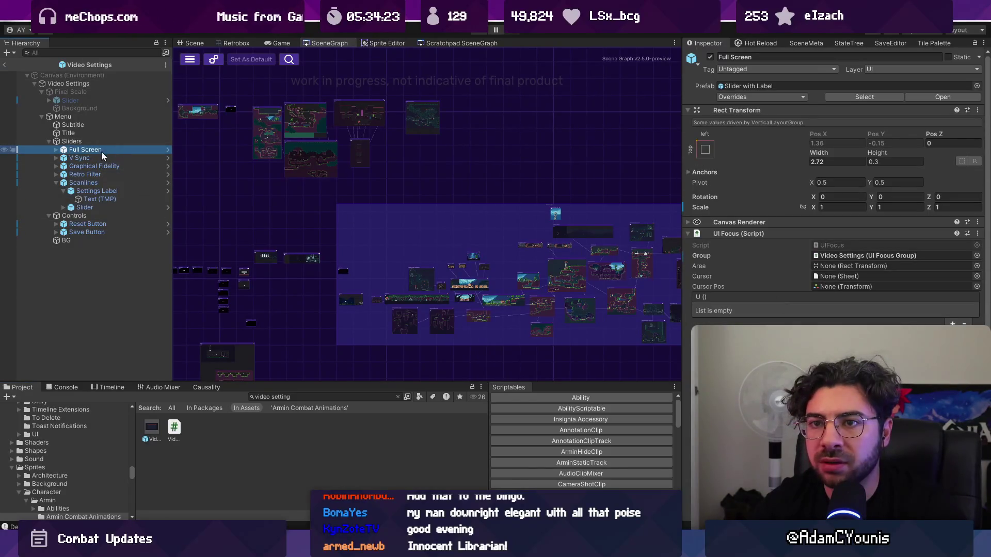
left_click(192, 43)
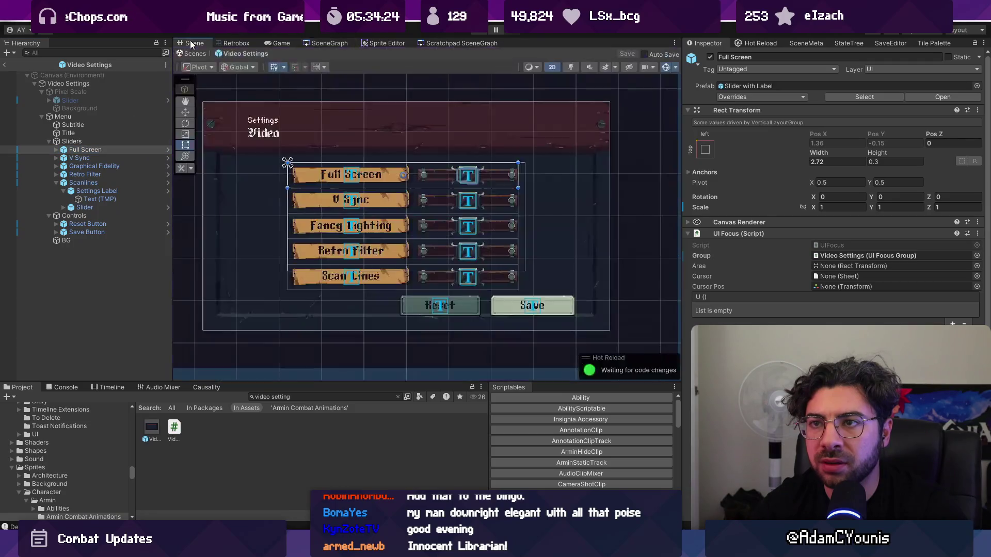
left_click(56, 150)
left_click(72, 167)
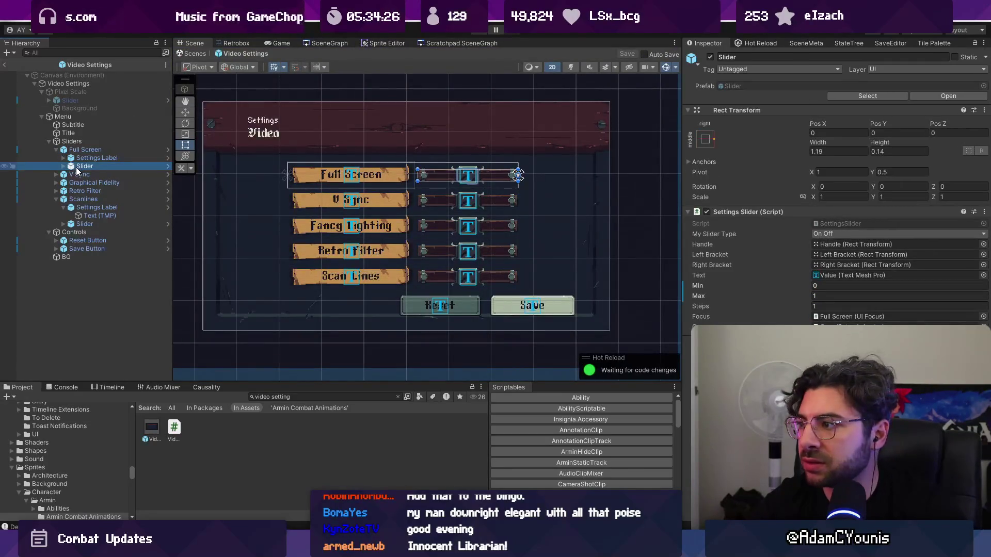
left_click(819, 286)
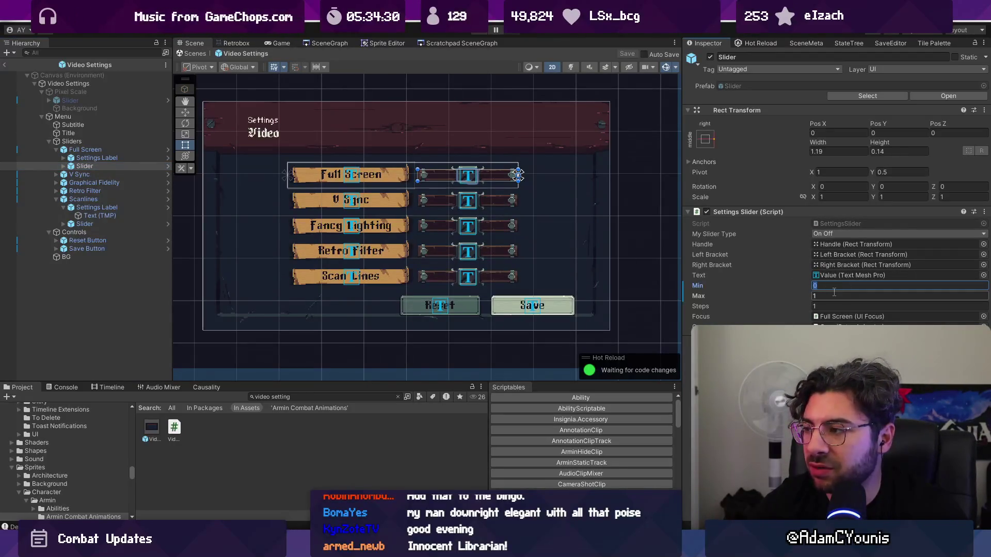
type("1")
key("Tab")
type("2")
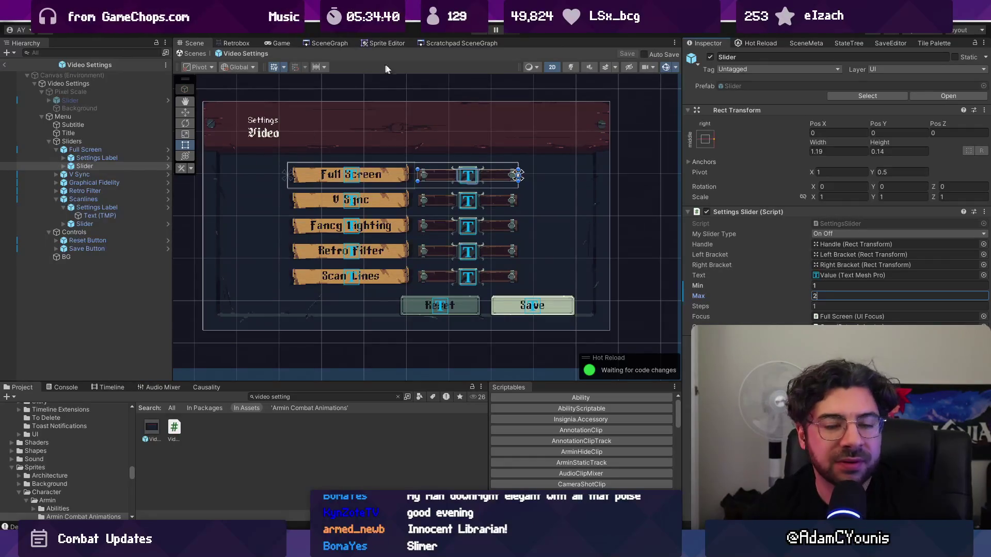
key("Return")
Step: Return to the battle scene, enter Play mode and navigate the journal to Video settings
left_click(194, 55)
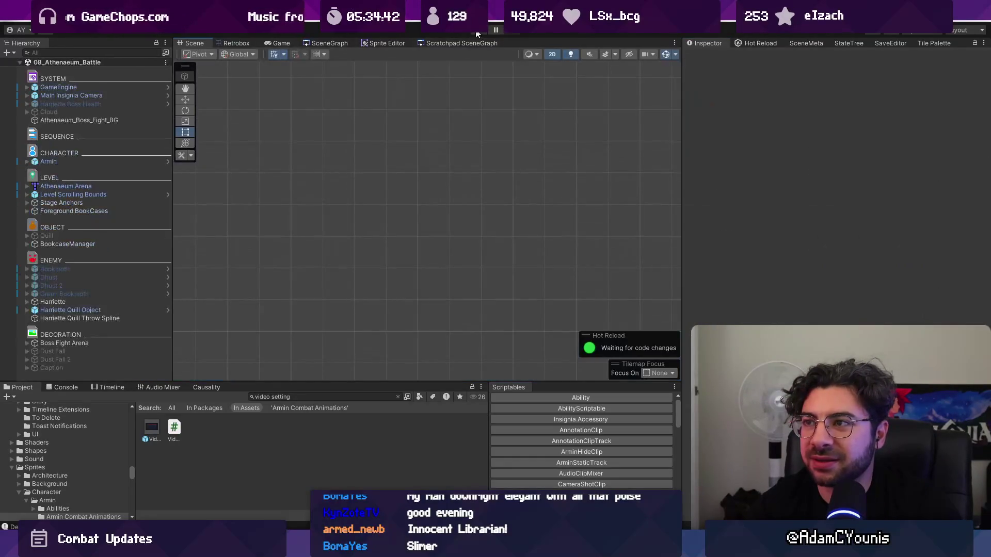
key("ctrl+p")
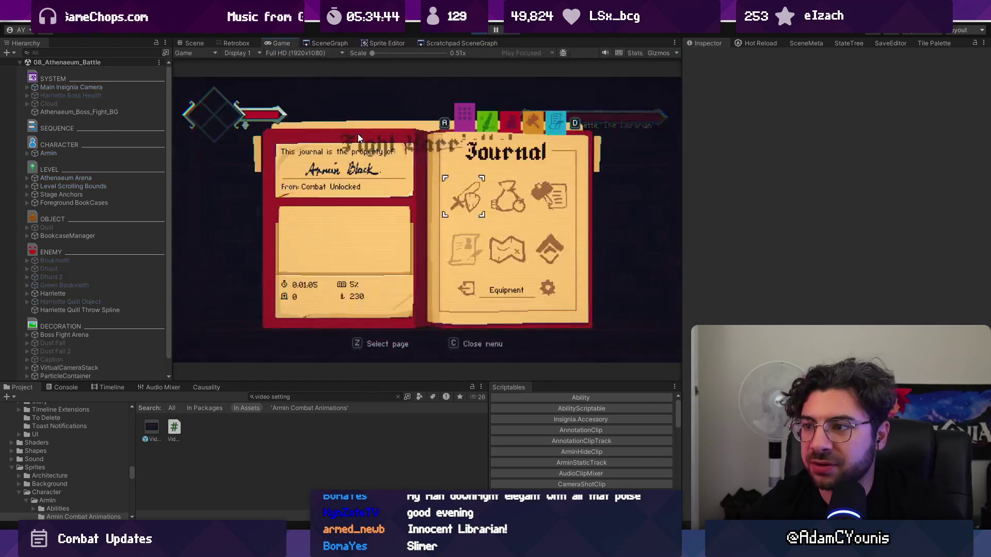
key("Down")
key("z")
key("Down")
Step: Turn Full Screen on and save, then stop Play mode and switch to VideoSettings.cs
key("z")
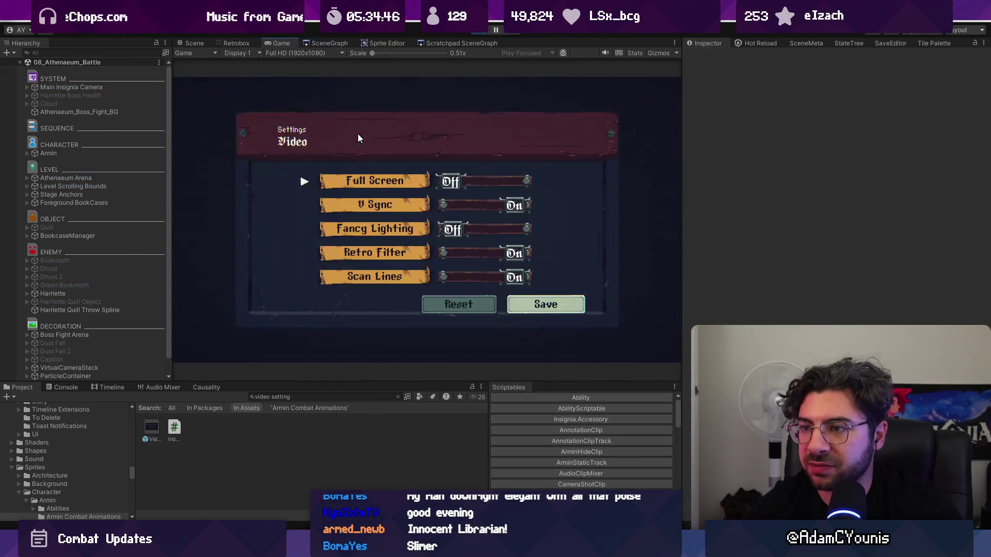
key("Down")
key("Down")
key("Up")
key("Up")
key("z")
key("Down")
key("Down")
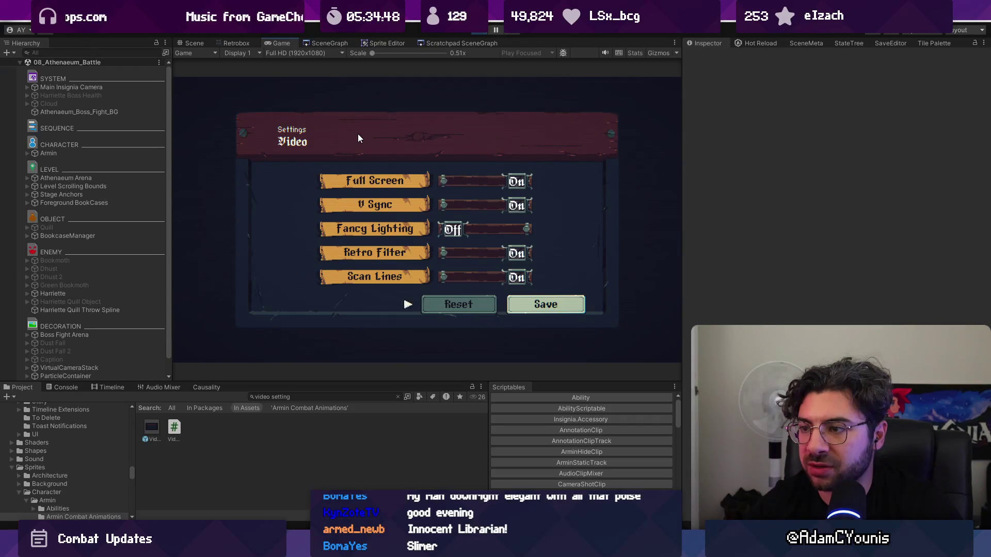
key("x")
key("x")
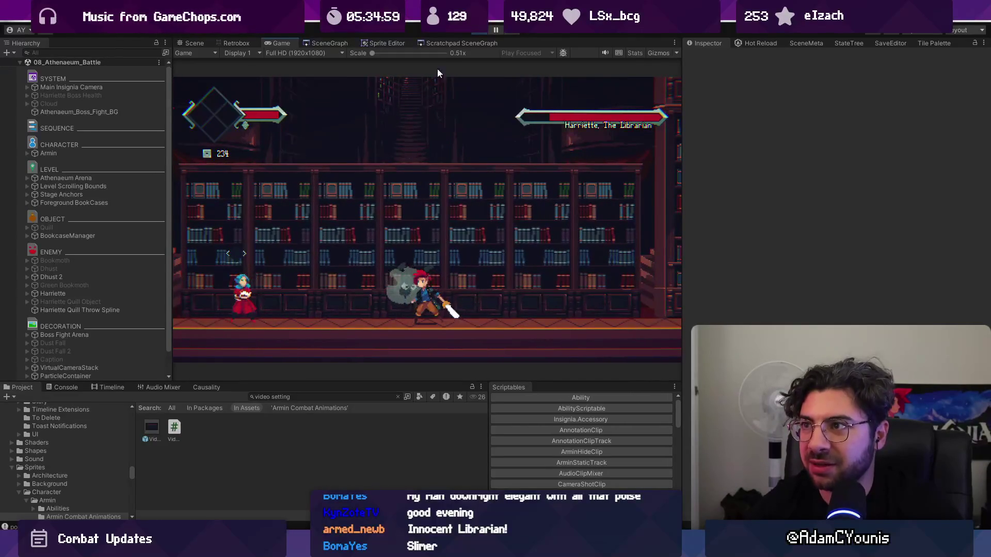
left_click(483, 29)
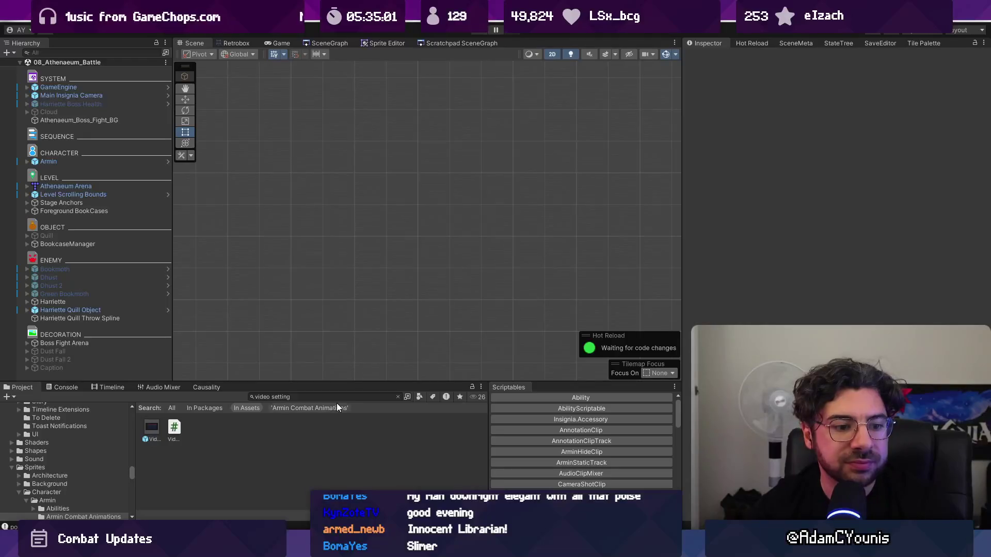
key("alt+Tab")
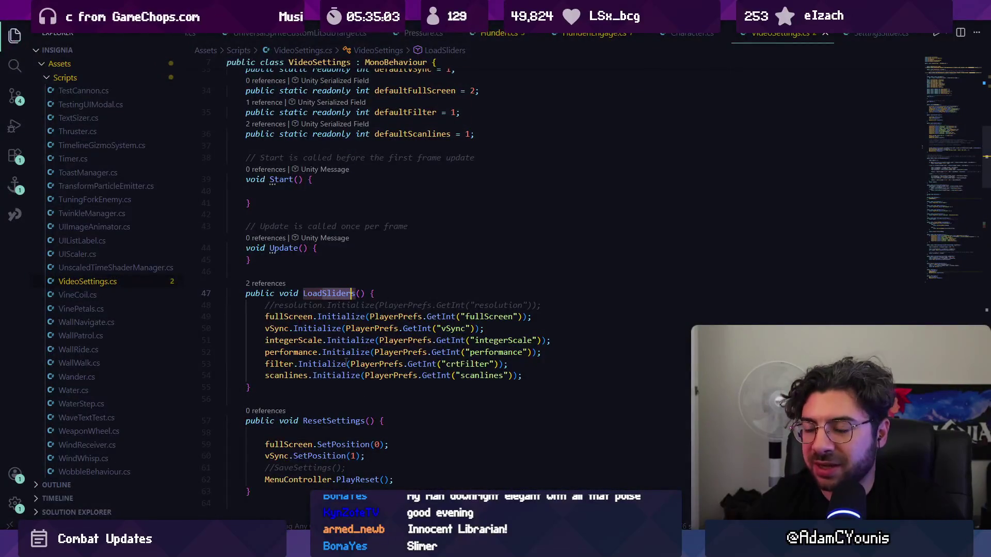
Step: Stage all five changes in Fork and commit them with a 'Fix' subject for the slider
key("alt+Tab")
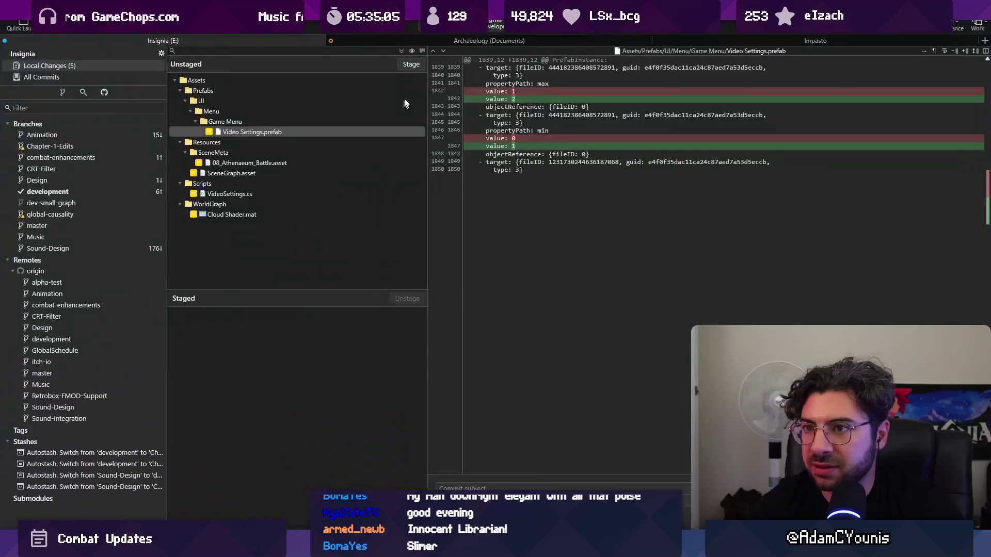
left_click(402, 51)
type("Fixes Full Screen Settings slider")
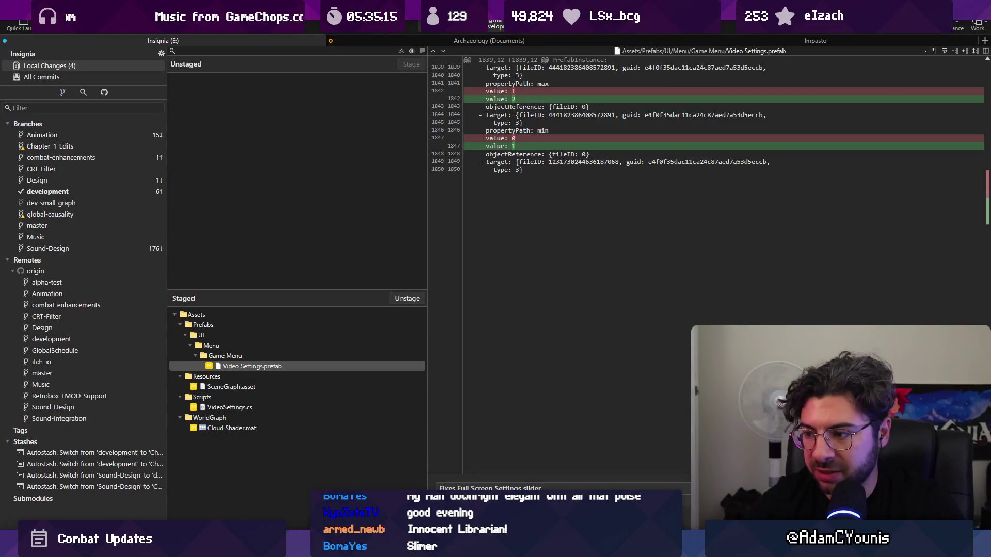
key("ctrl+Return")
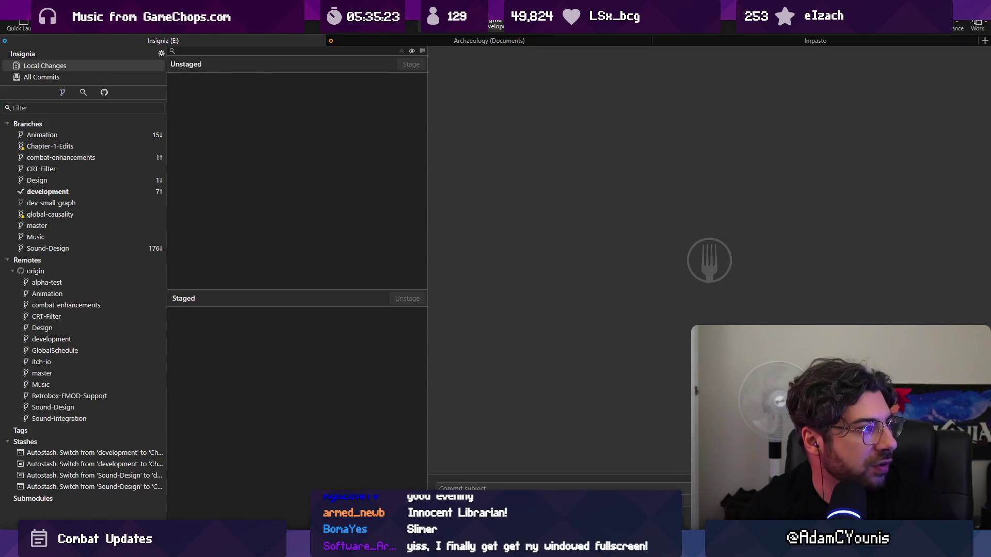
key("alt+Tab")
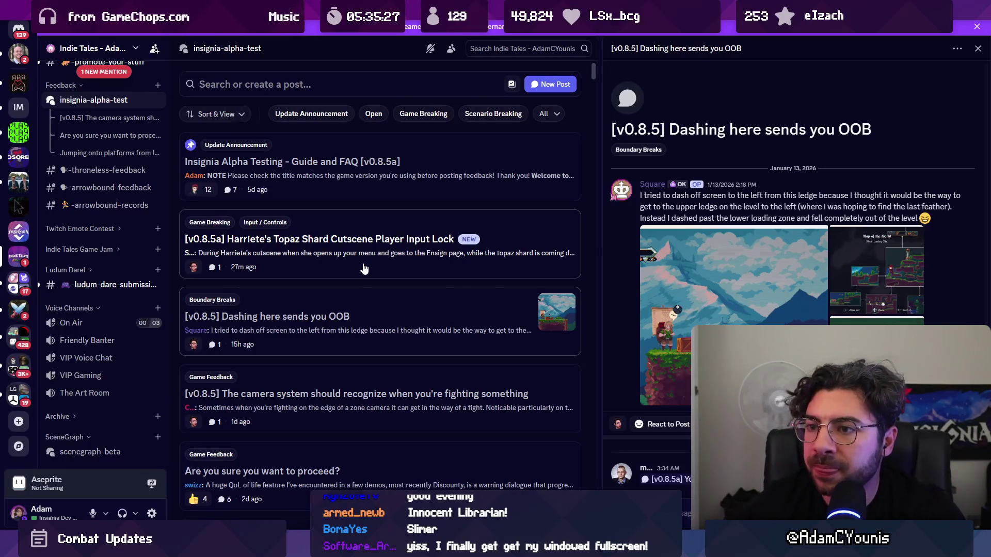
Step: Scroll the insignia-alpha-test forum and open the 'Well... Im stuck' post
scroll(360, 270, "down", 2)
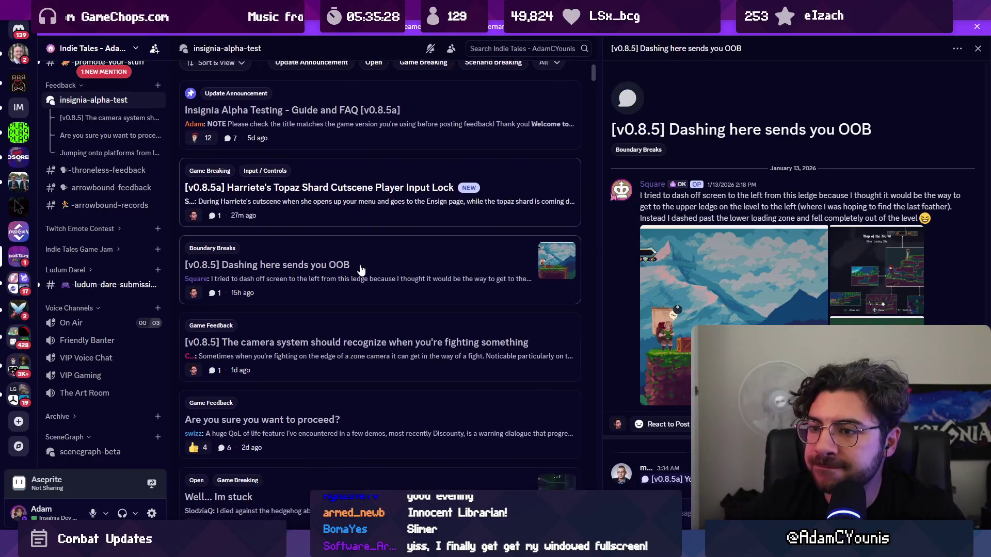
scroll(360, 315, "down", 4)
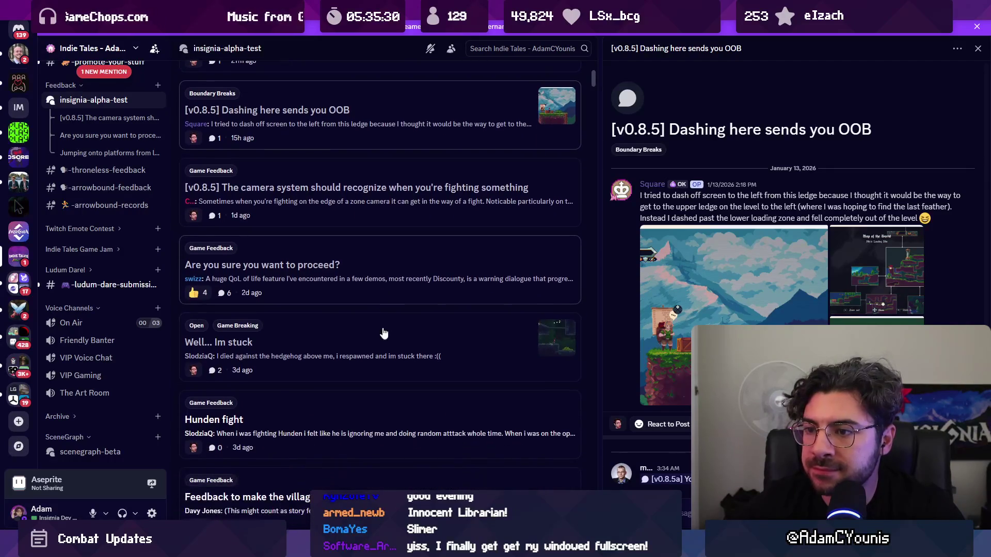
left_click(219, 237)
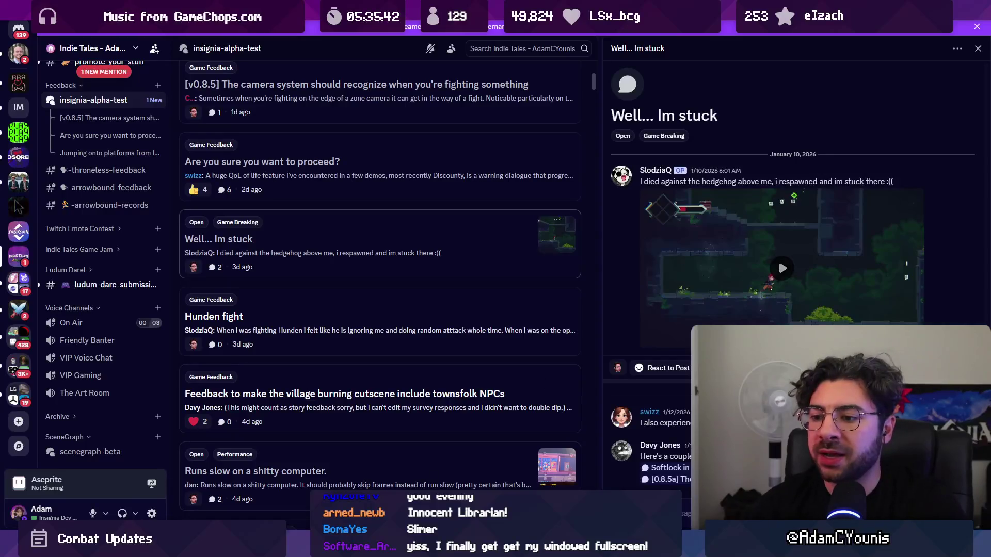
Step: Frame Level Scrolling Bounds in Unity and zoom into the 08_Athenaeum_Battle scene graph
key("alt+Tab")
double_click(122, 195)
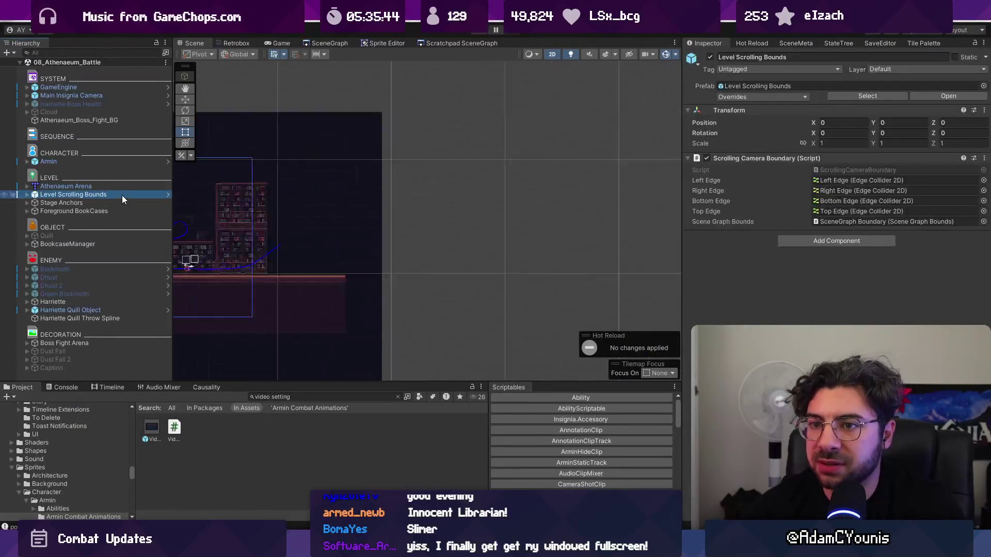
left_click(323, 42)
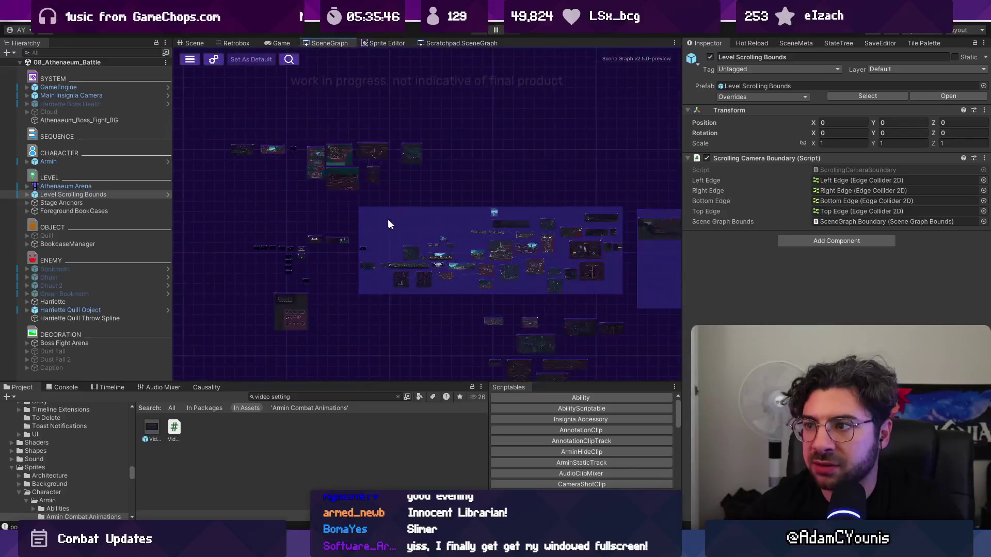
scroll(403, 228, "up", 3)
scroll(385, 213, "up", 2)
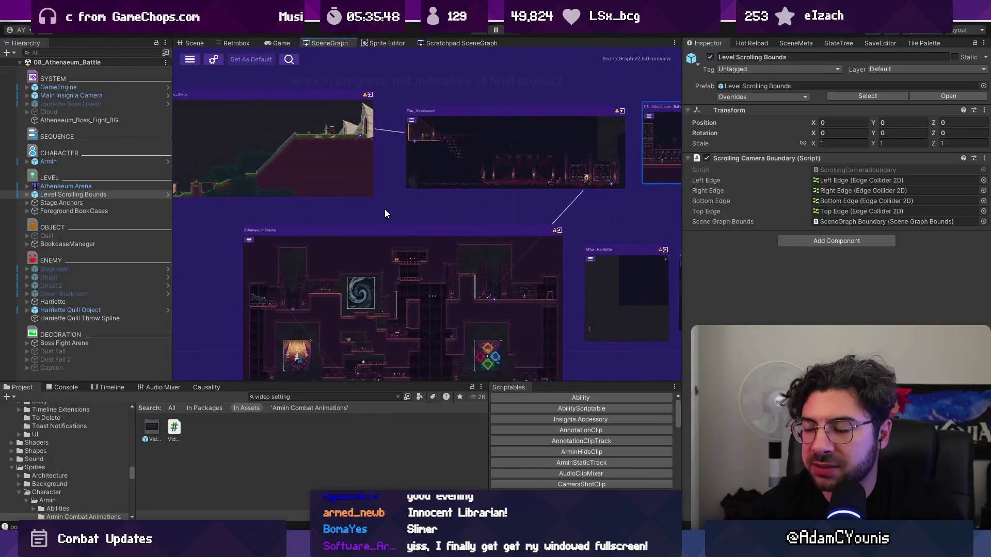
Step: Open LoadSceneState.cs and find where the save flag is used
key("alt+Tab")
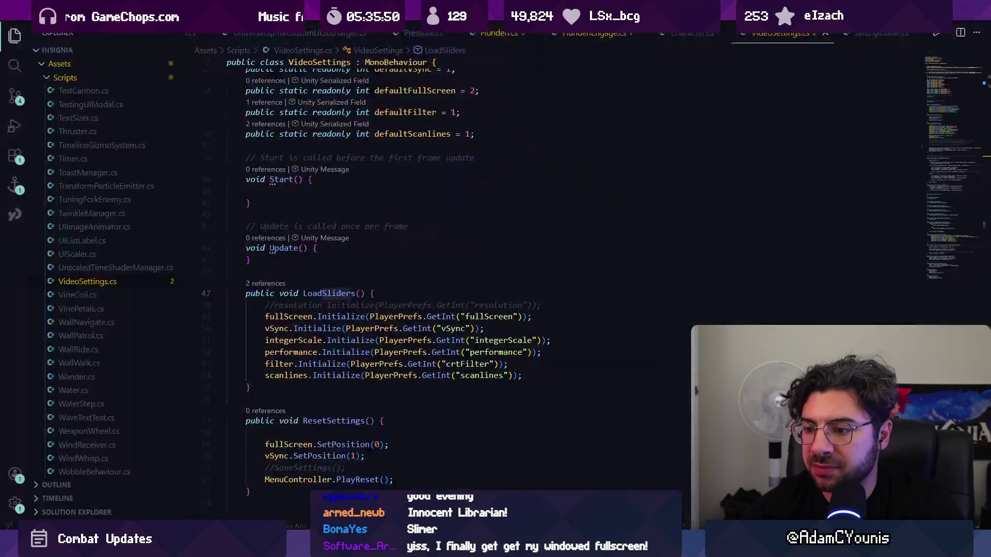
key("ctrl+p")
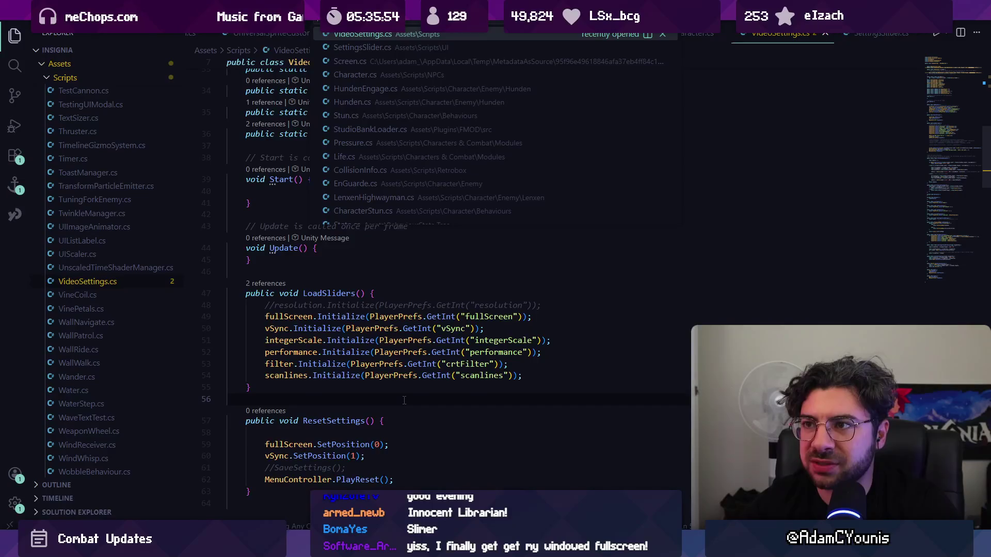
type("loadscene")
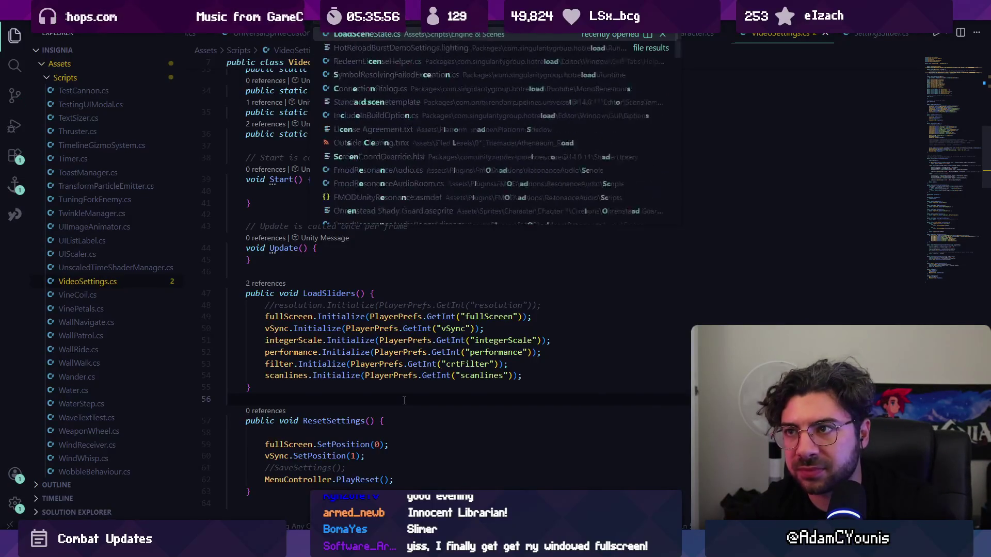
key("Return")
type("ave")
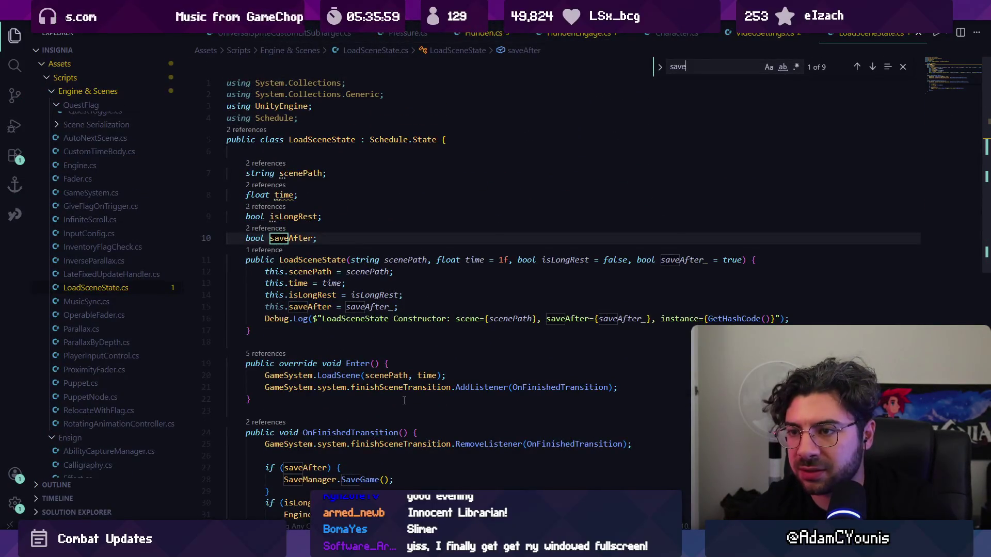
key("Return")
key("Return")
key("Return")
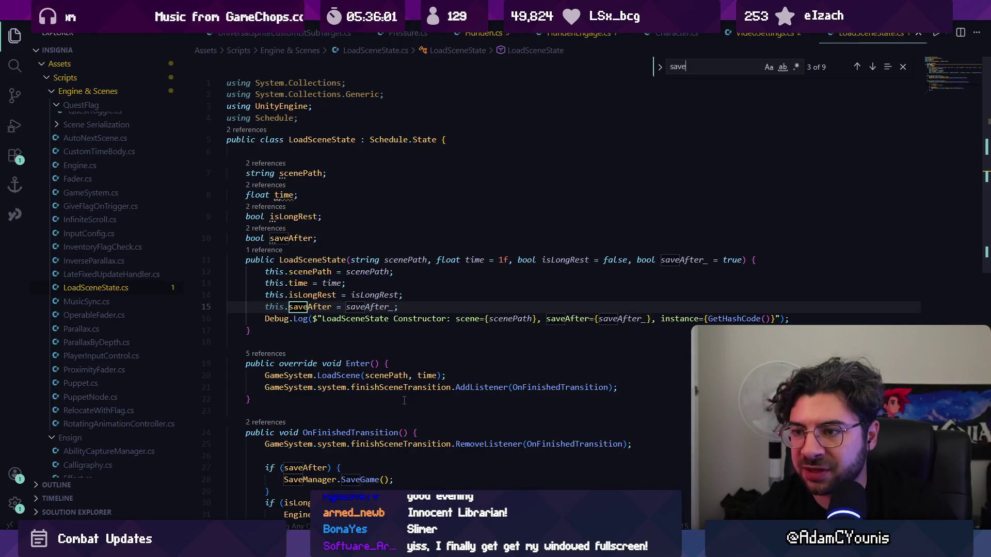
key("Escape")
Step: Follow the constructor's caller into SequencePlayer.cs and inspect its saveAfter and currentSequence uses
left_click(304, 240, "ctrl")
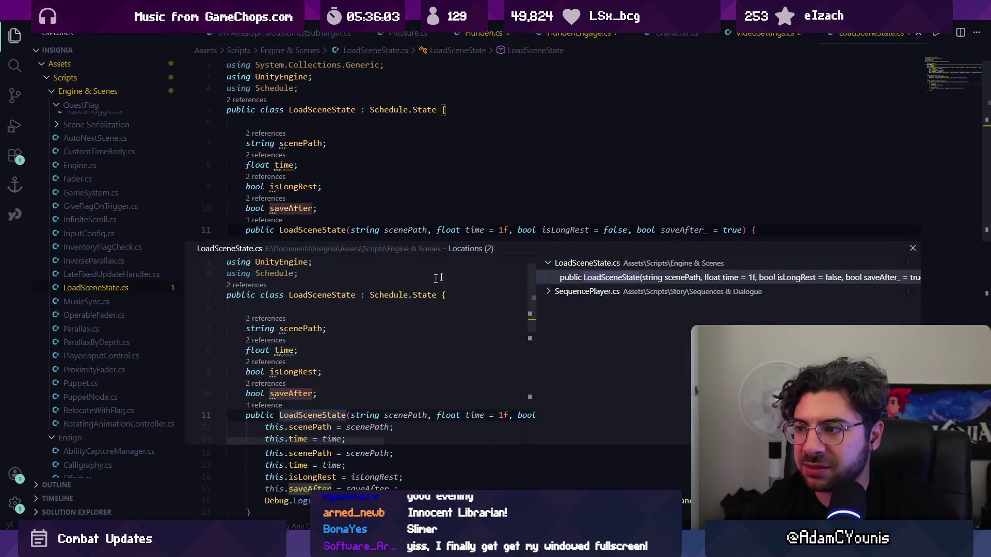
left_click(599, 308)
double_click(435, 356)
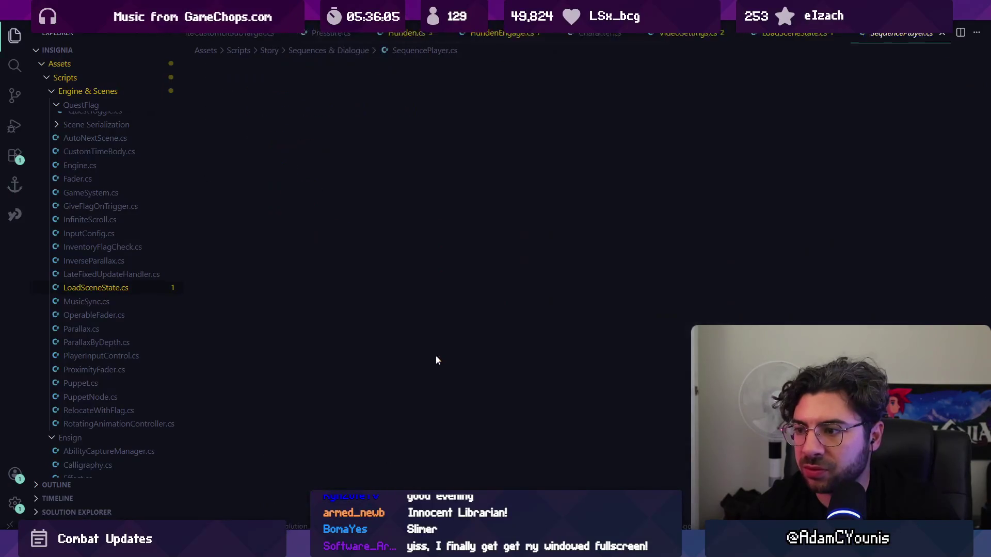
triple_click(625, 293)
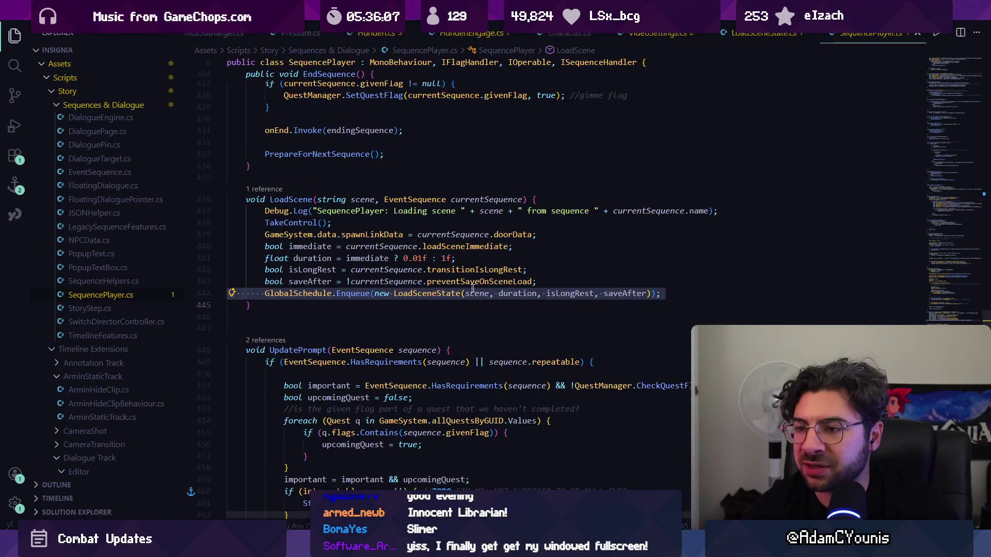
double_click(623, 293)
left_click(374, 281)
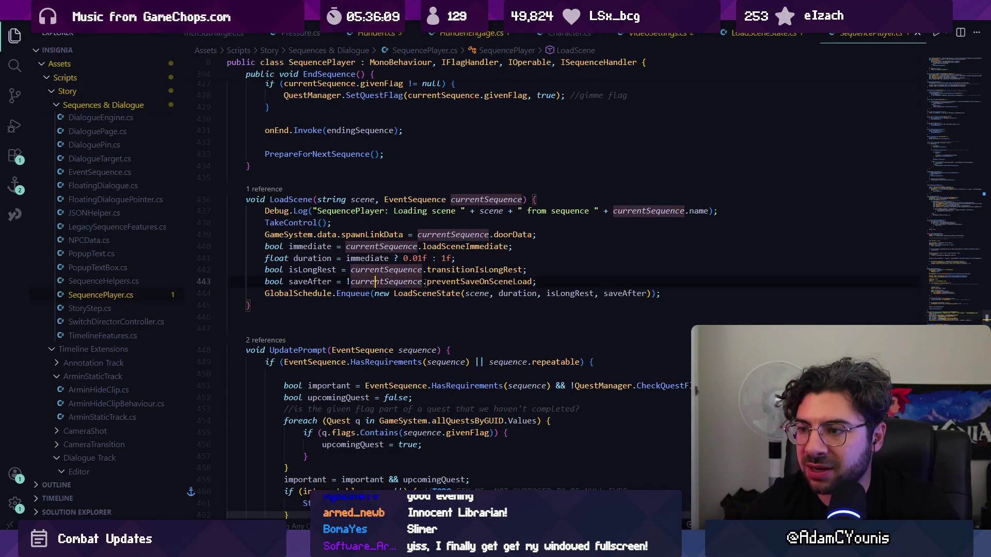
left_click(454, 281)
left_click(422, 281)
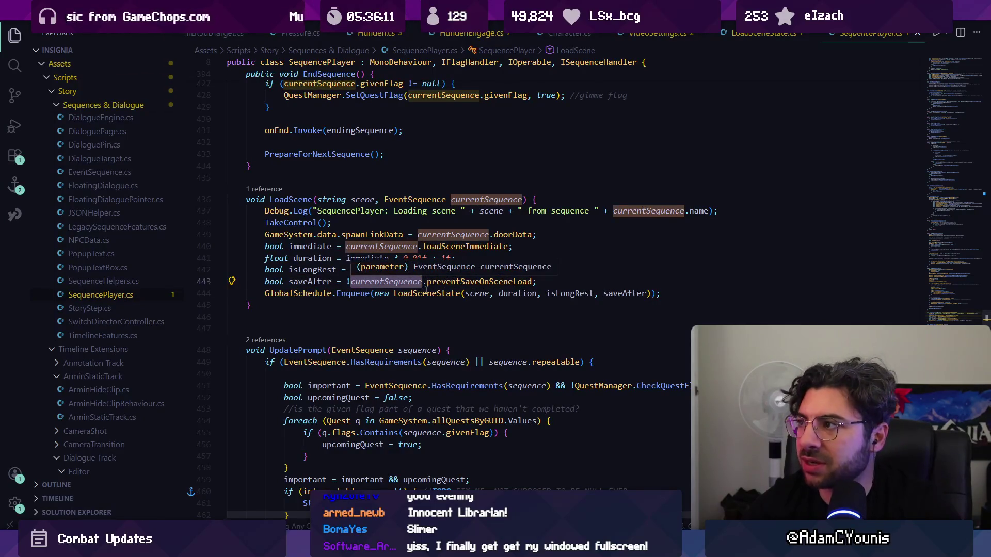
Step: Confirm via CodeLens the constructor's two references, then search files for 'gamesy'
left_click(424, 292, "ctrl")
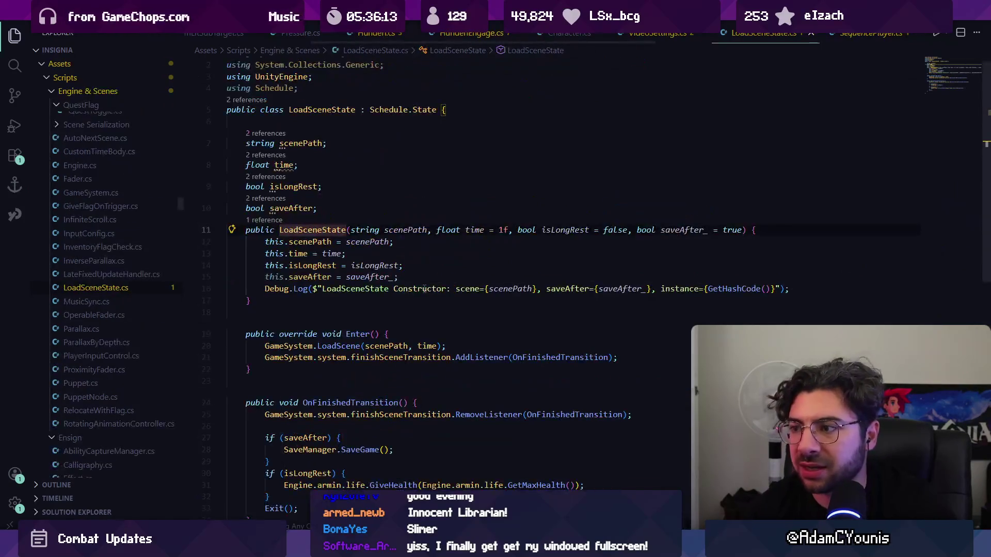
scroll(319, 117, "up", 1)
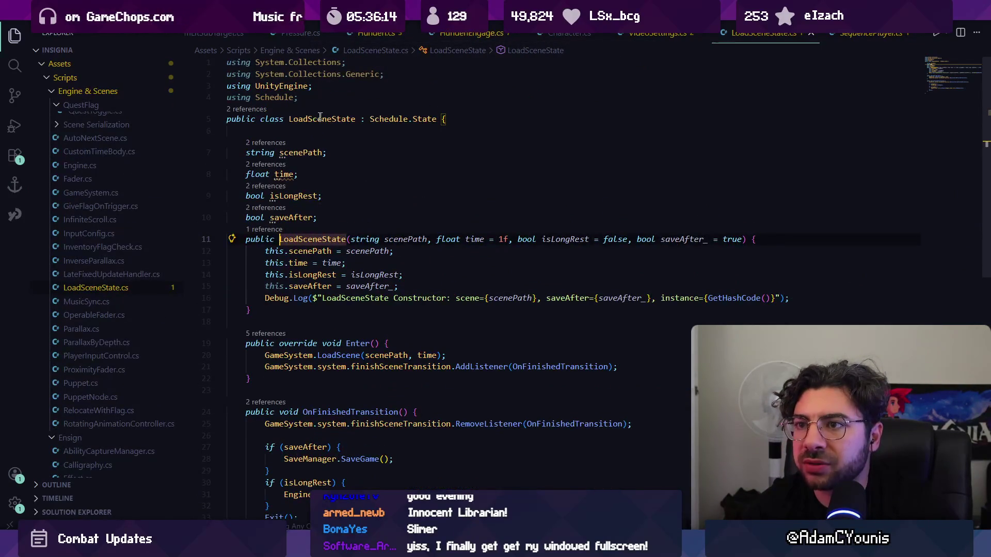
left_click(250, 109)
key("Escape")
left_click(268, 231)
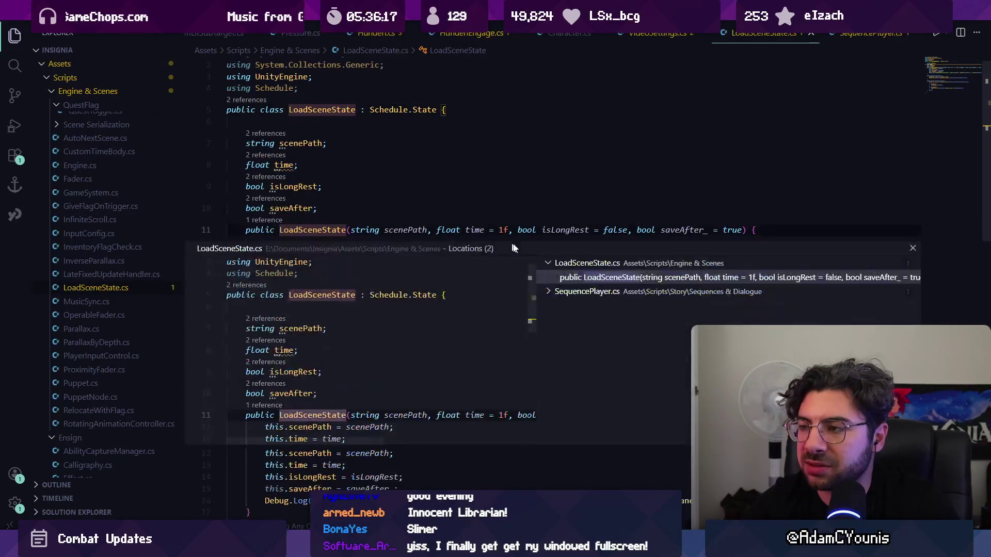
left_click(624, 291)
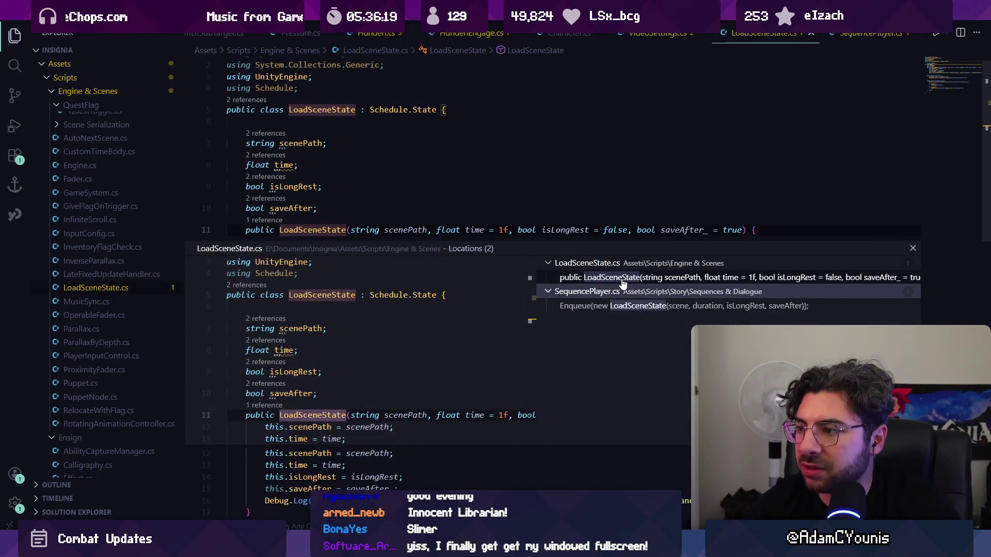
left_click(626, 305)
left_click(622, 279)
key("Escape")
left_click(395, 308)
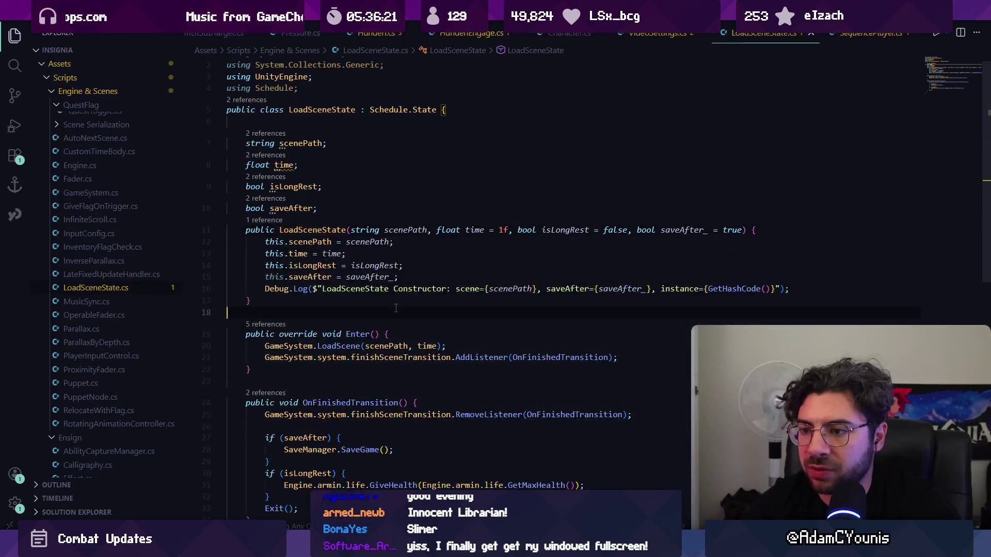
key("ctrl+p")
type("gamesy")
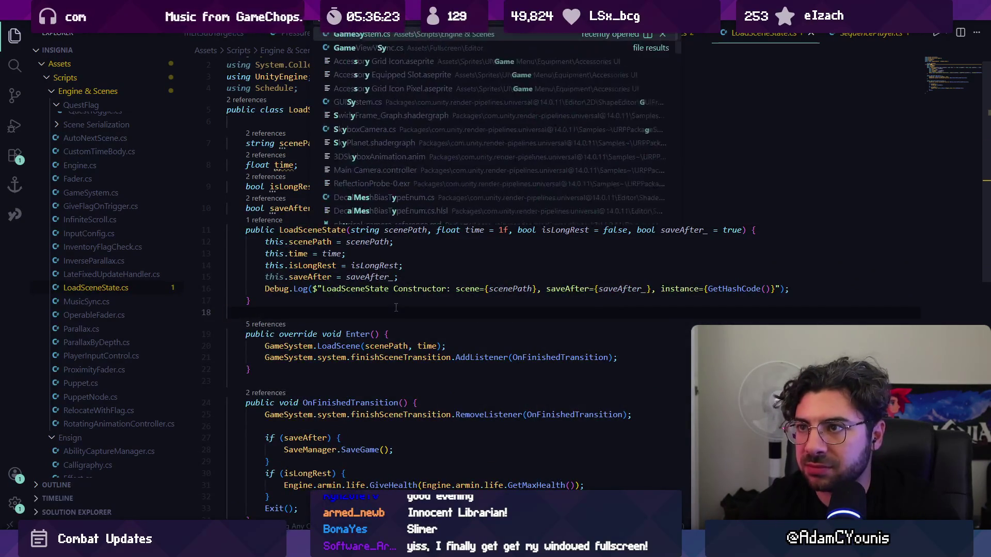
Step: Open GameSystem.cs and search it for the load-scene code
key("Return")
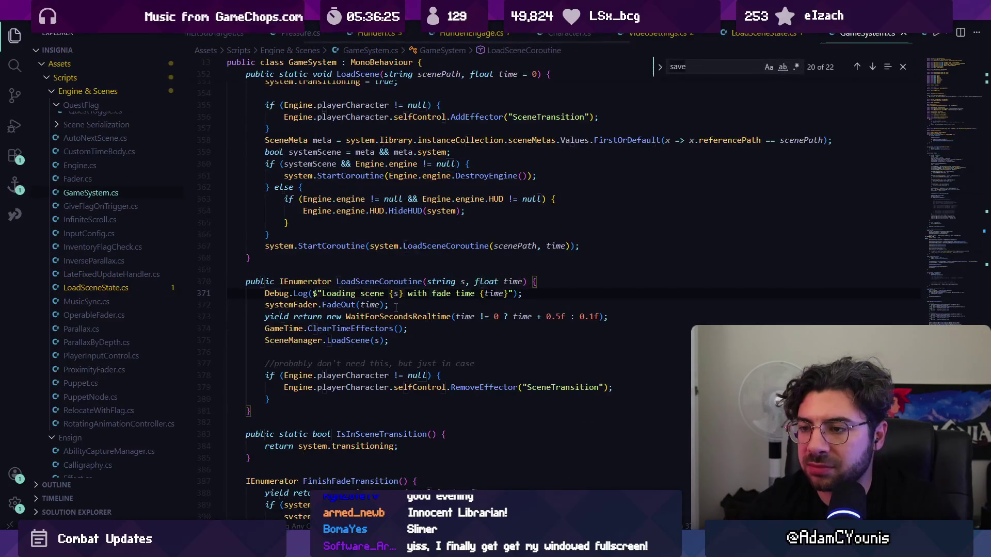
key("ctrl+f")
type("loadscne")
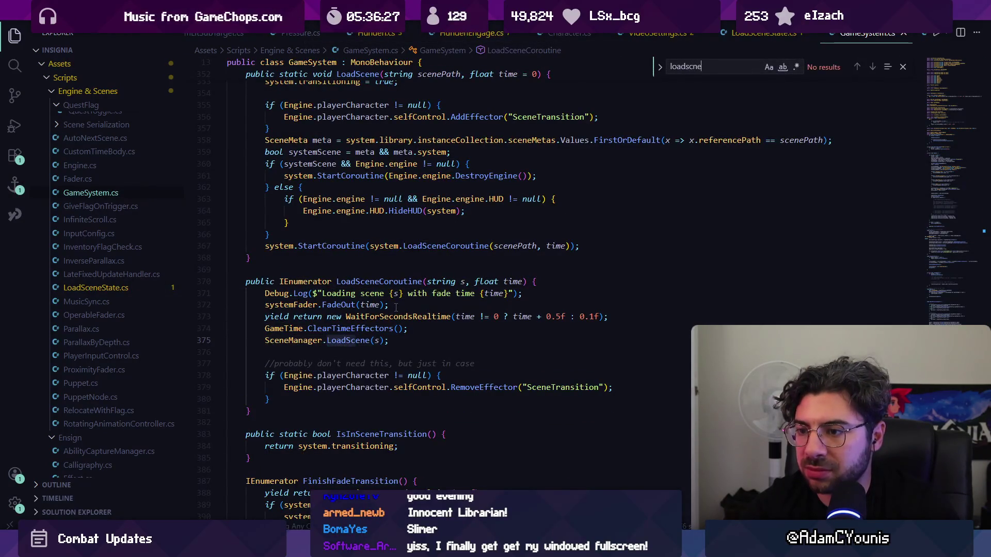
key("BackSpace")
key("BackSpace")
key("BackSpace")
type("s")
Step: Search the whole project for savemanager.save, giving 9 results in 7 files
key("ctrl+shift+f")
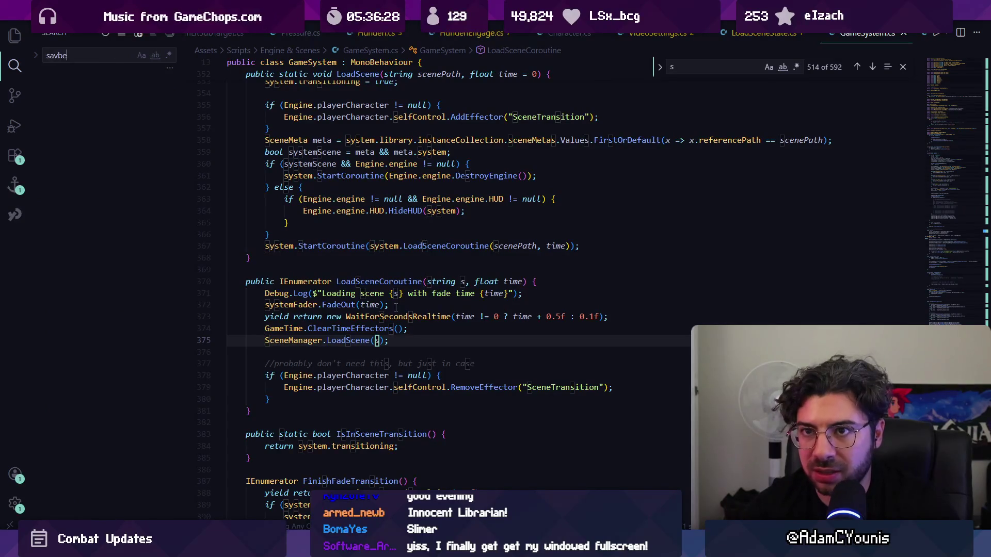
key("BackSpace")
key("BackSpace")
type("er.saves")
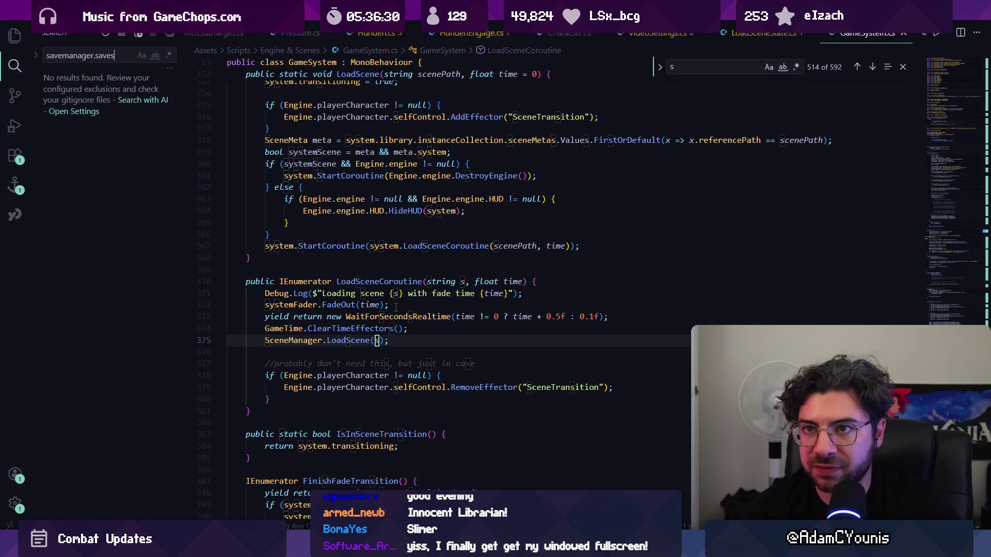
key("BackSpace")
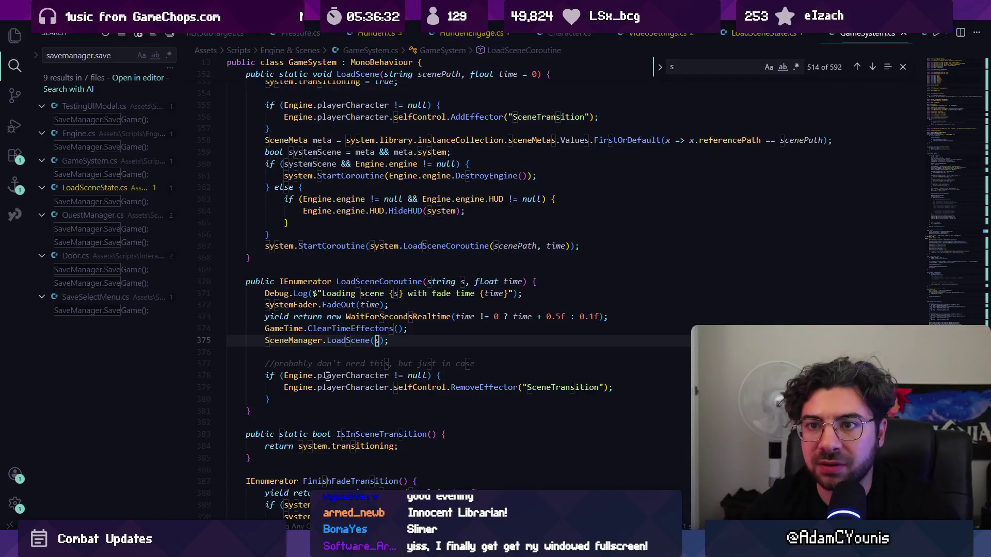
Step: Review each SaveGame call in Engine, LoadSceneState, QuestManager, Door and SaveSelectMenu, ending in Engine.cs
left_click(108, 147)
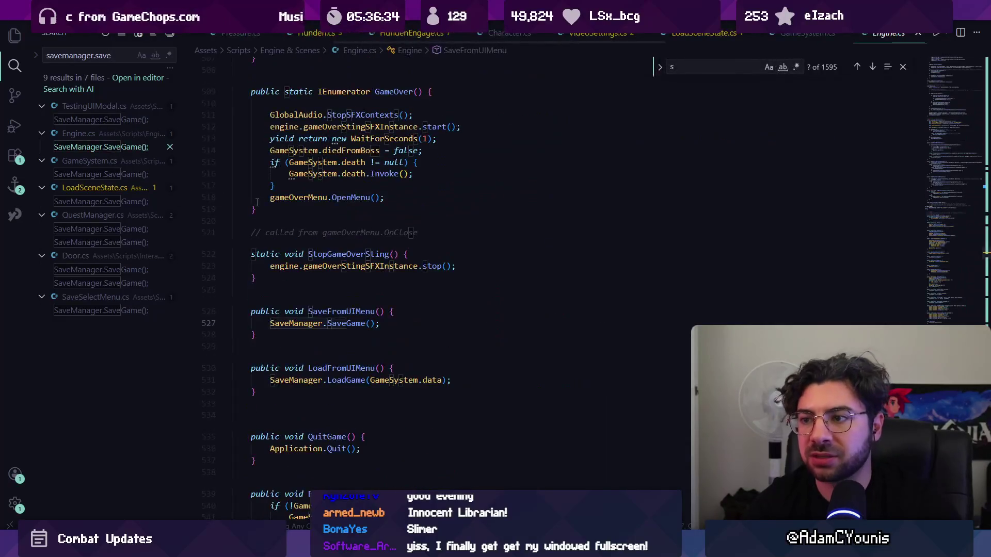
left_click(125, 205)
left_click(122, 230)
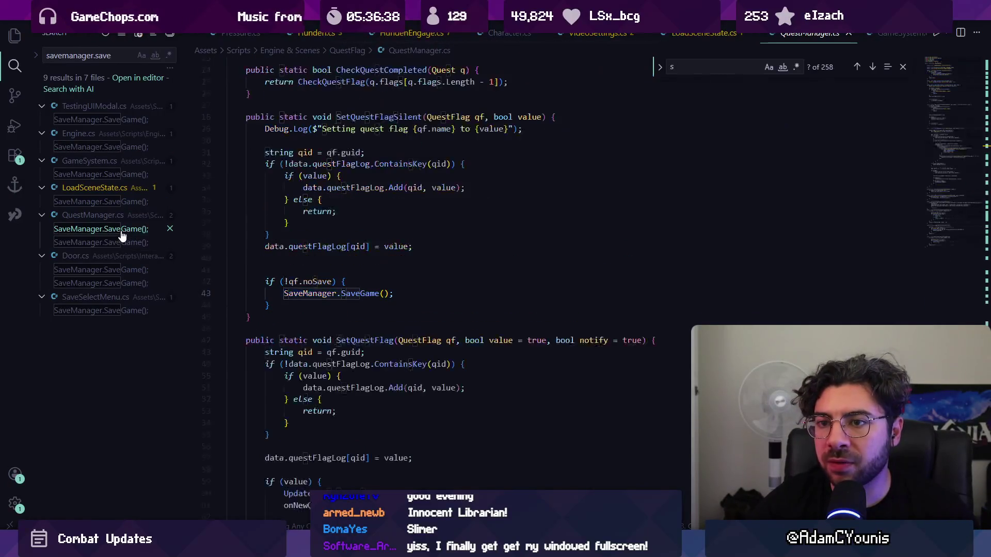
left_click(125, 243)
left_click(128, 270)
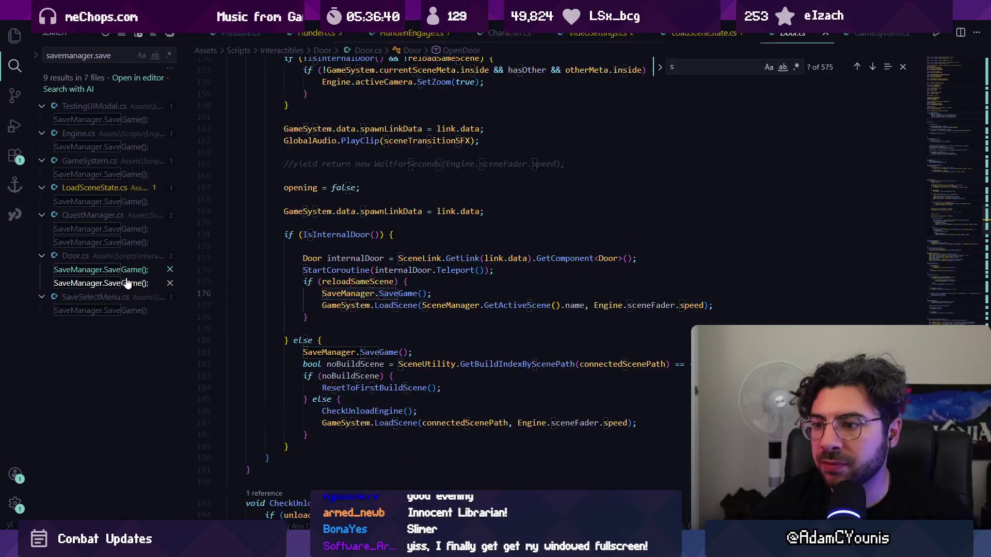
left_click(127, 283)
scroll(302, 251, "up", 3)
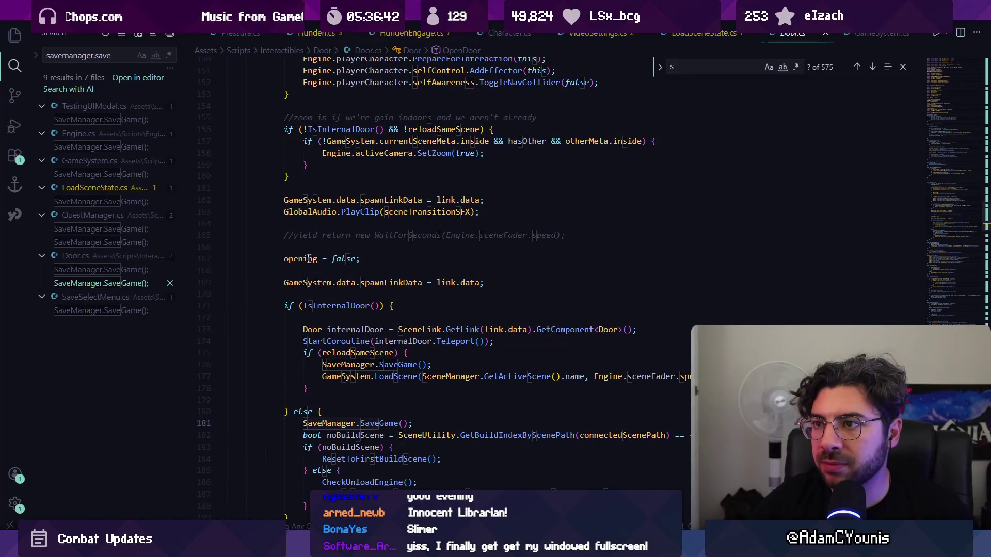
left_click(124, 310)
left_click(120, 274)
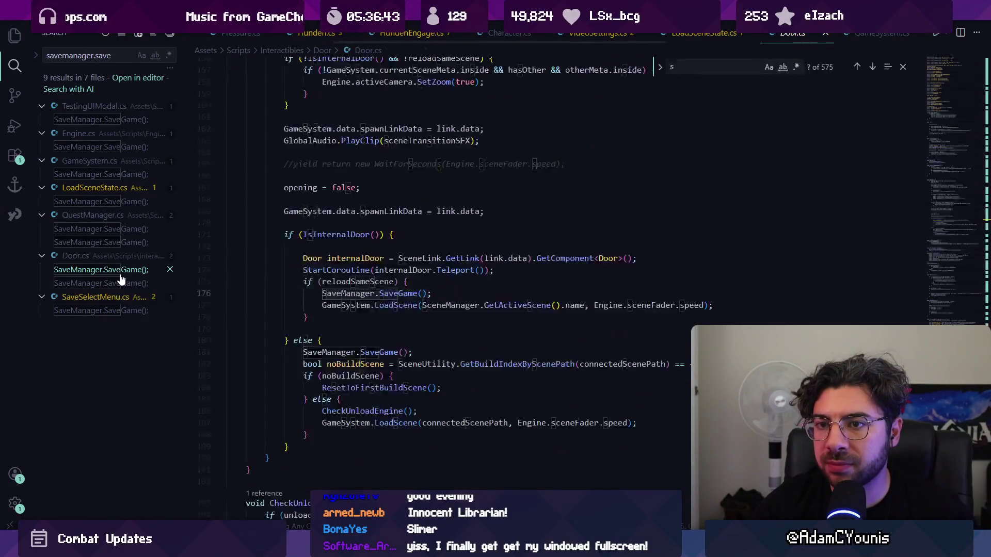
left_click(107, 148)
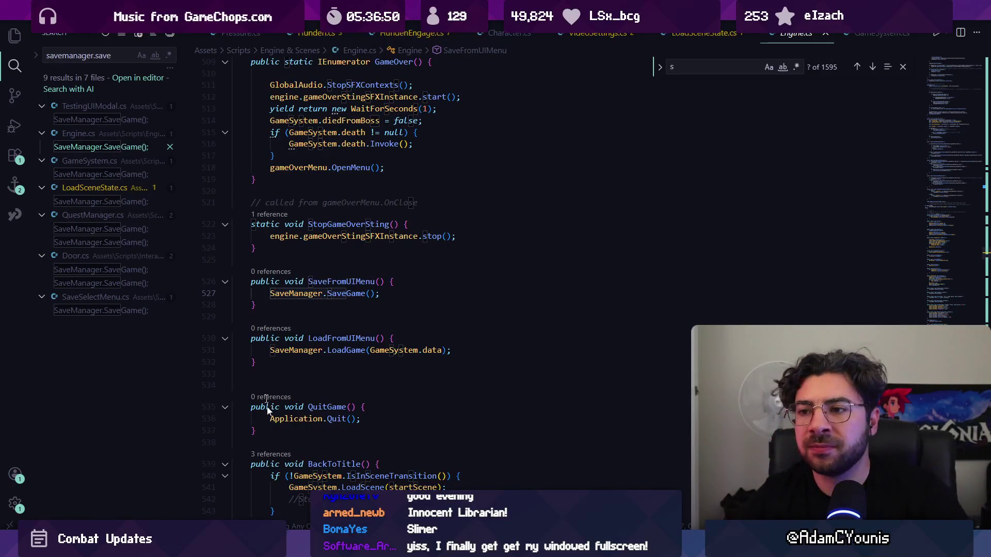
Step: Back in Unity, zoom and pan the SceneGraph to the Ohrenstead Chasm forge markers
key("alt+Tab")
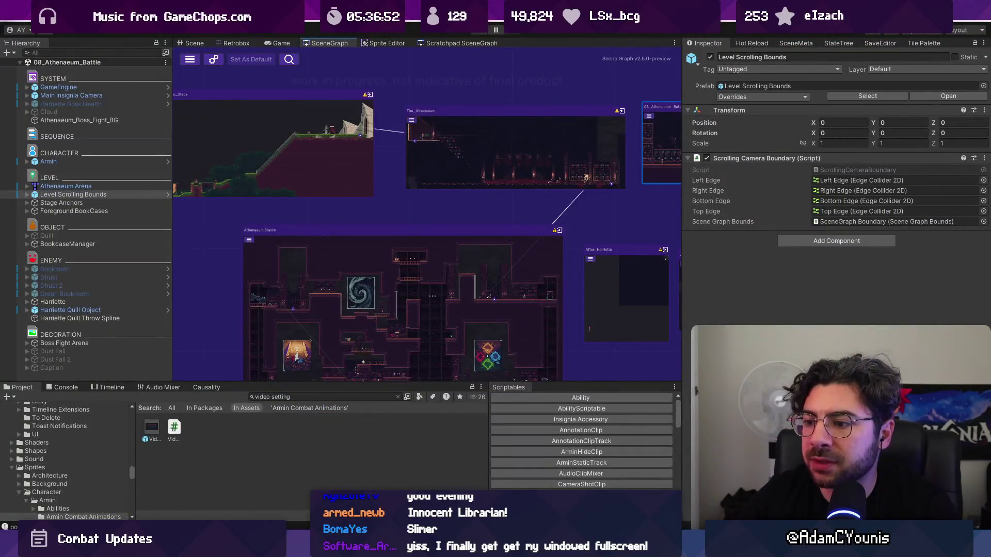
mouse_move(337, 550)
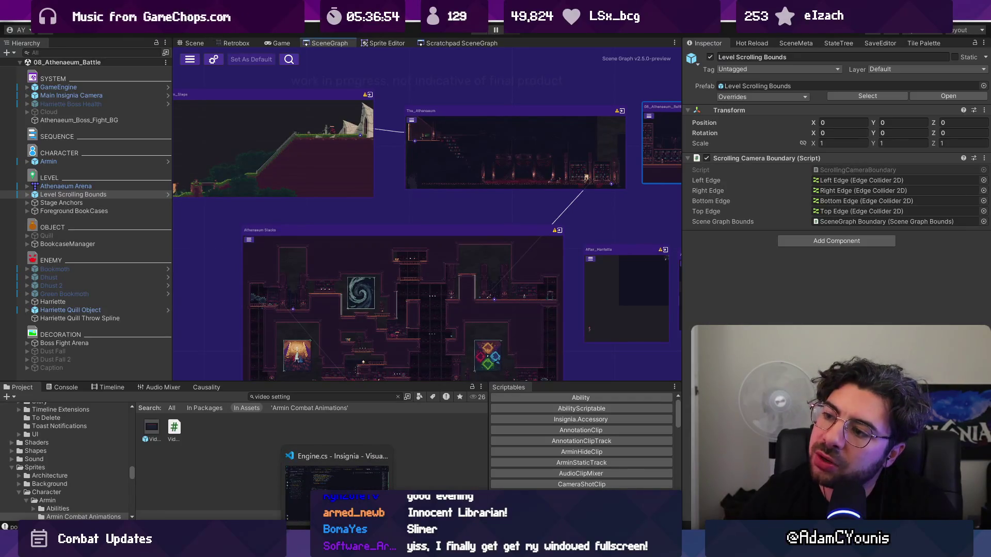
scroll(421, 273, "down", 3)
scroll(360, 222, "up", 5)
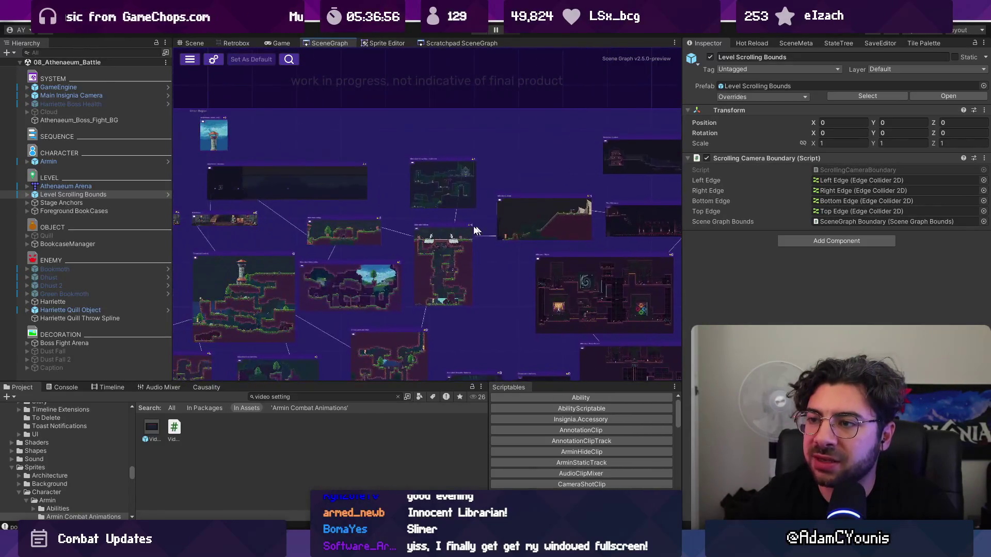
scroll(476, 166, "down", 1)
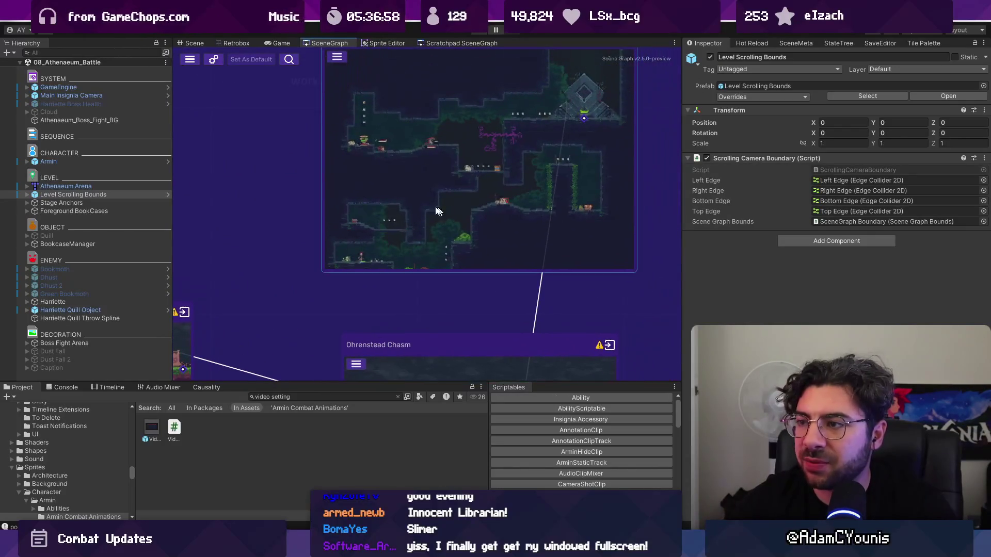
scroll(445, 181, "down", 3)
scroll(481, 324, "up", 5)
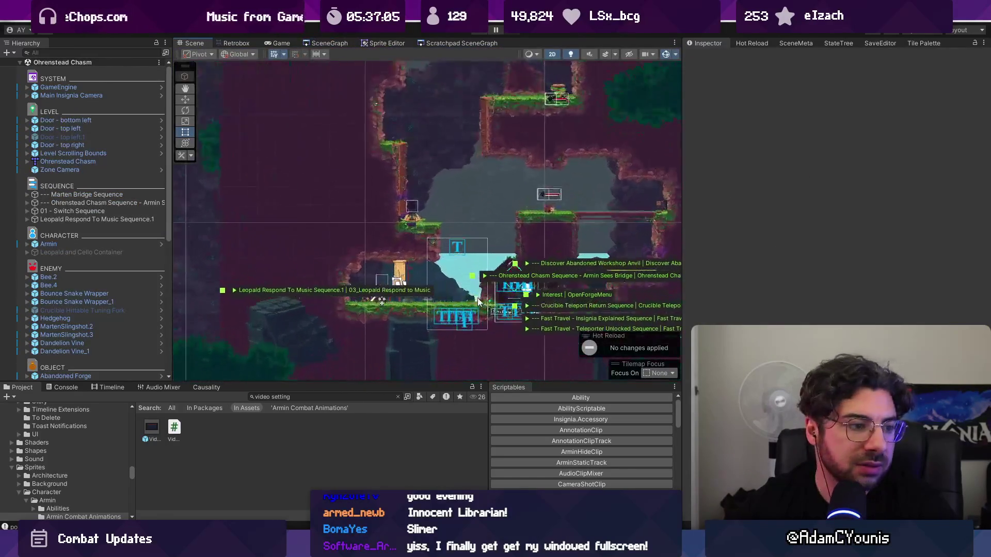
scroll(457, 269, "up", 3)
scroll(441, 256, "down", 3)
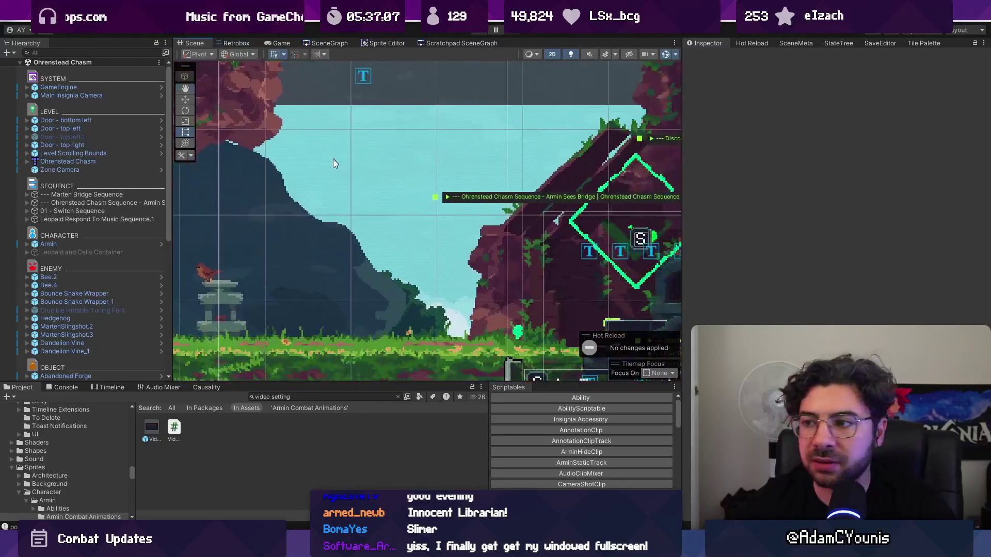
left_click_drag(546, 220, 369, 219)
scroll(370, 219, "up", 2)
Step: Select Abandoned Forge and list the sequences setting its flags in the Causality view
left_click(329, 159)
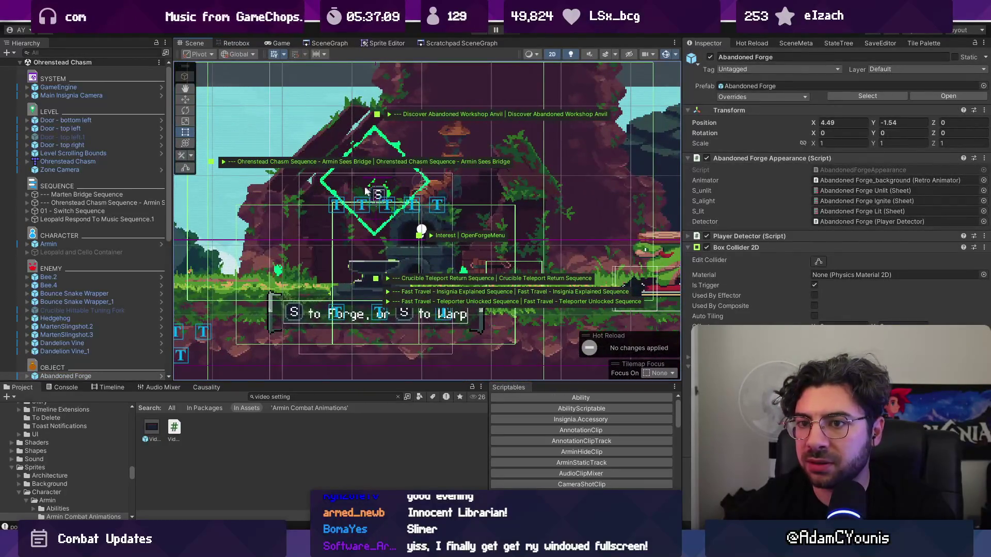
scroll(88, 288, "down", 3)
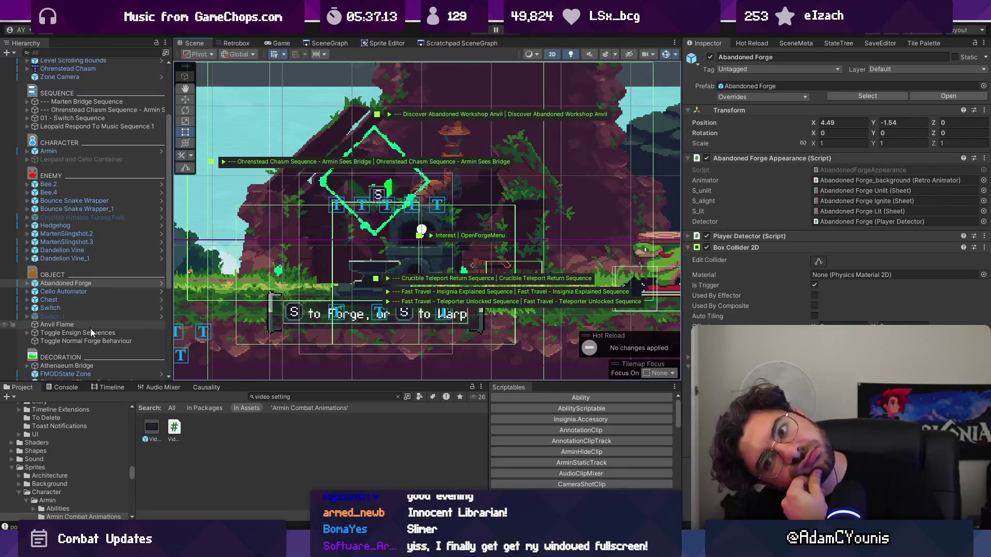
left_click(78, 284)
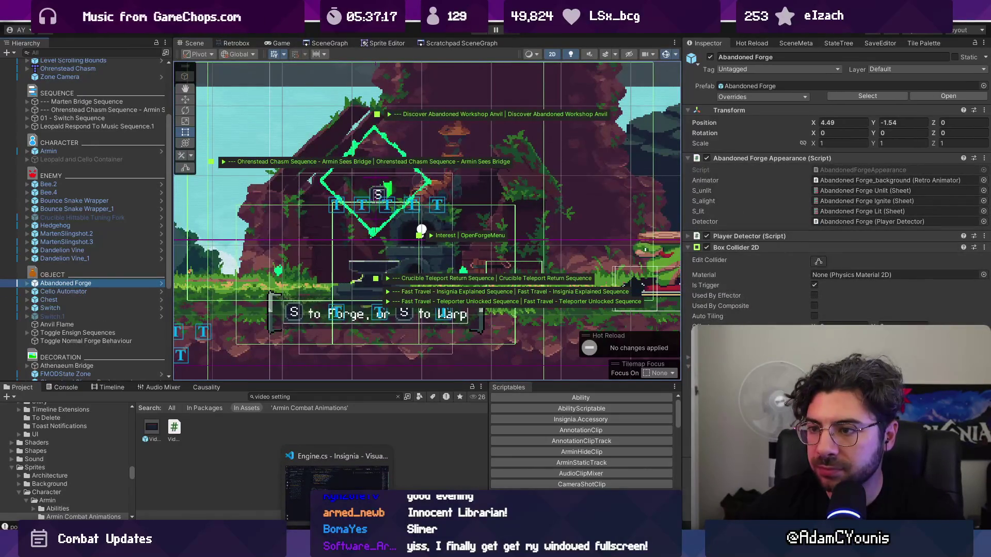
left_click(357, 398)
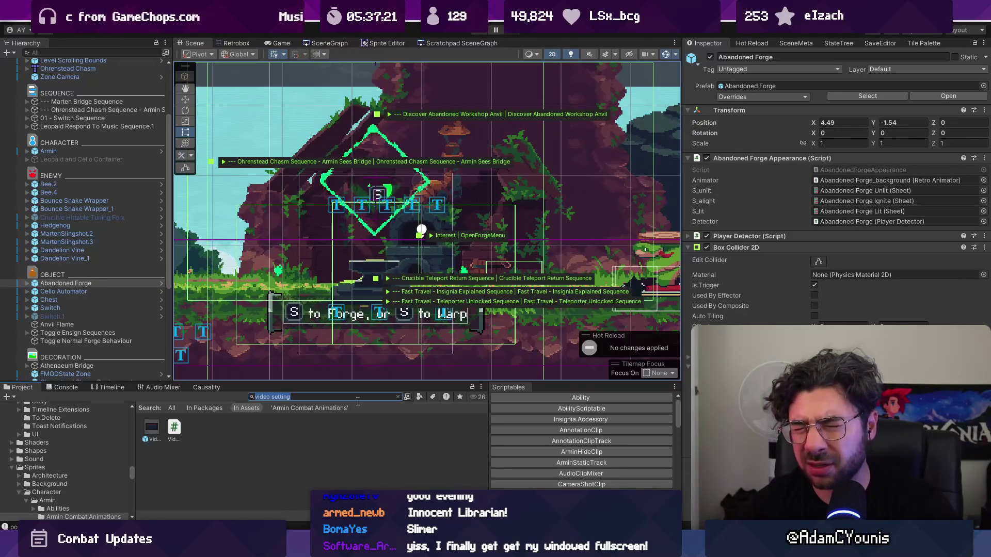
left_click(206, 386)
left_click_drag(238, 382, 237, 292)
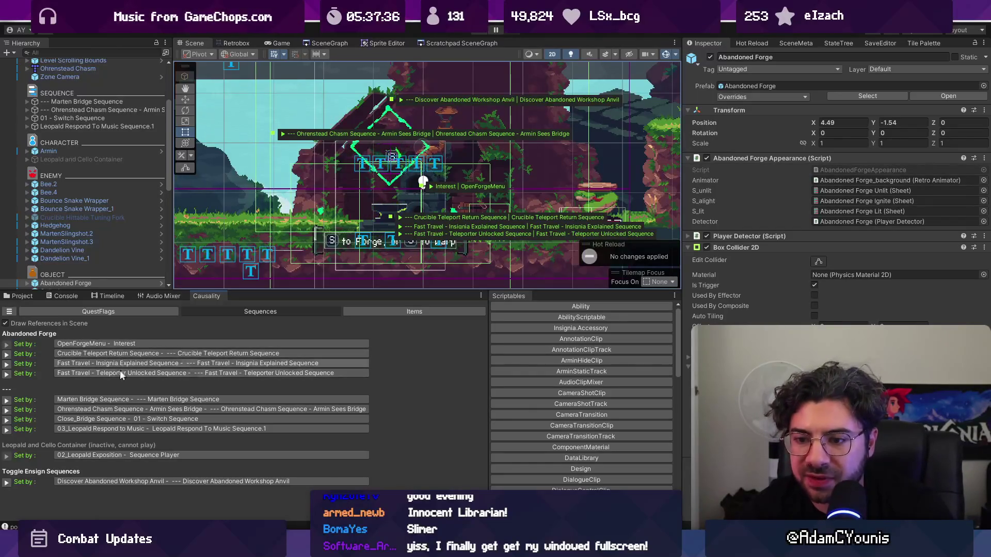
Step: Open the Discover Abandoned Workshop Anvil timeline and select its dialogue track
left_click(155, 481)
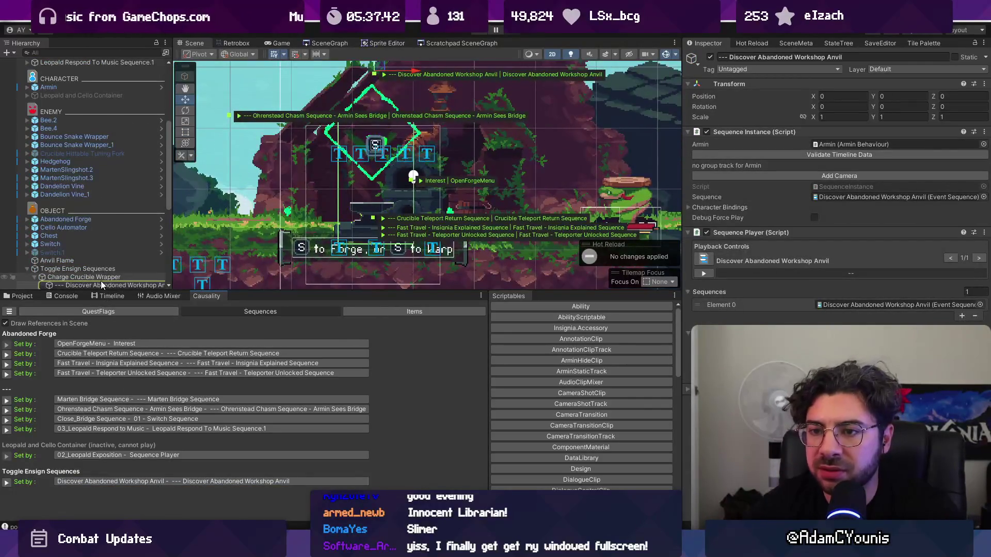
left_click(109, 295)
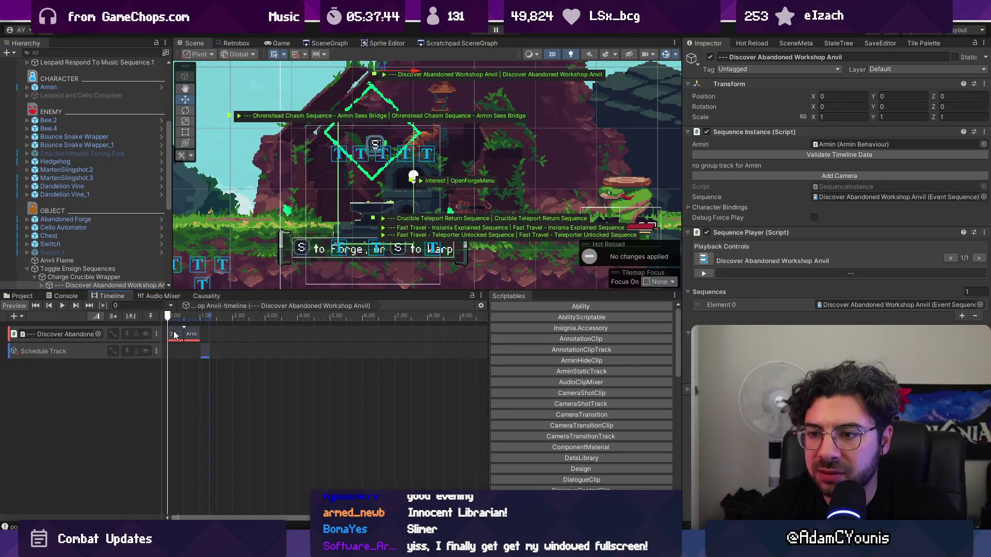
scroll(188, 352, "up", 5)
scroll(226, 364, "down", 3)
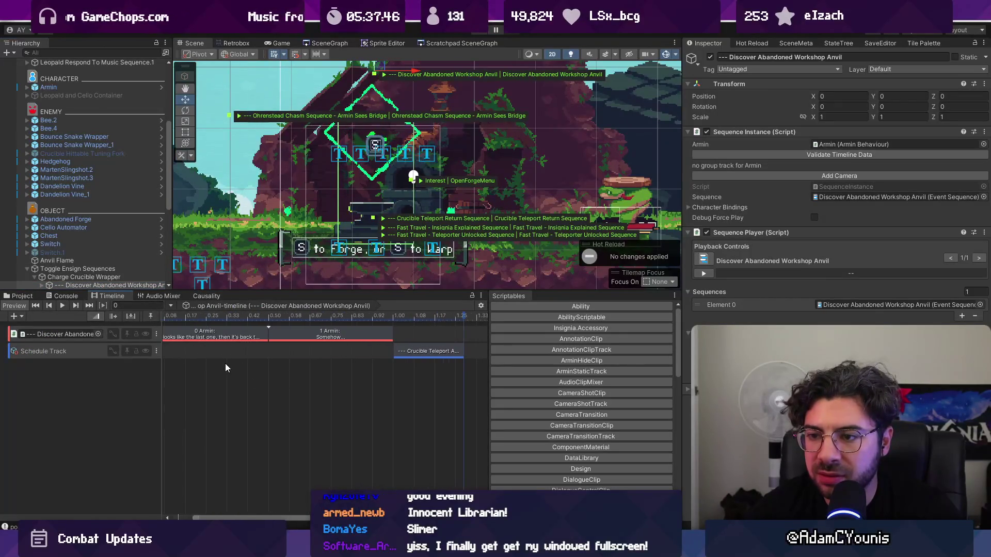
left_click(321, 339)
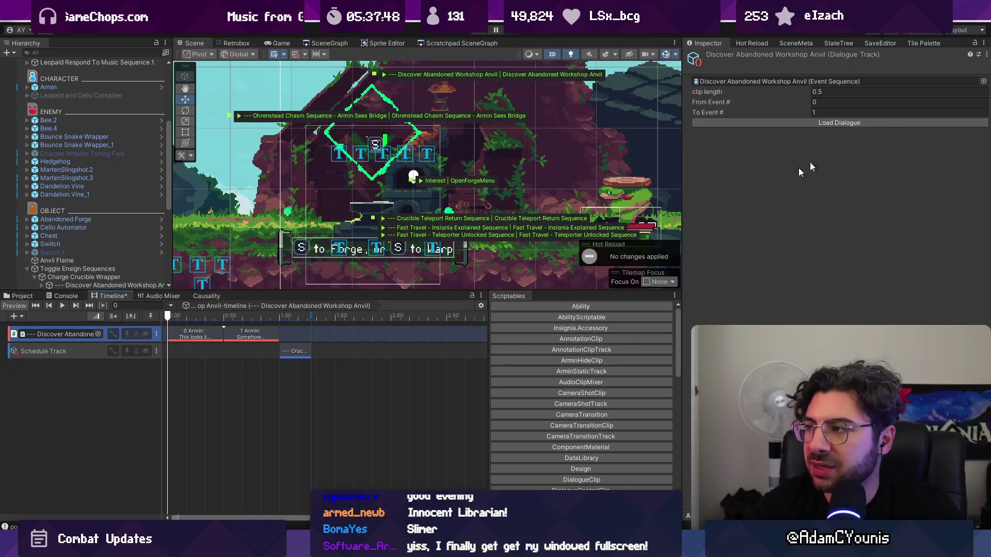
Step: Expand the event sequence in the Inspector, save it, and show the 10_Crucible assets folder
left_click(863, 81)
scroll(779, 159, "down", 3)
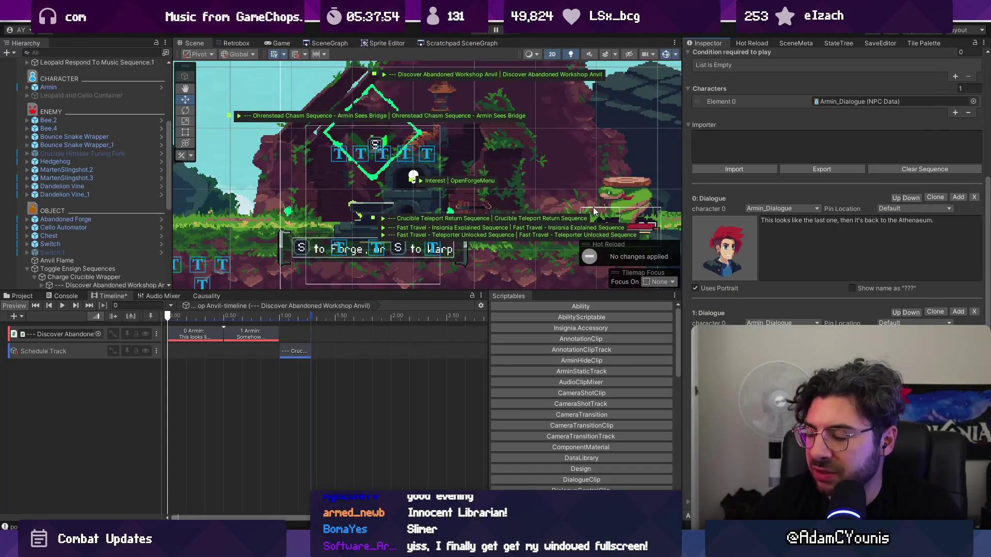
scroll(753, 233, "up", 3)
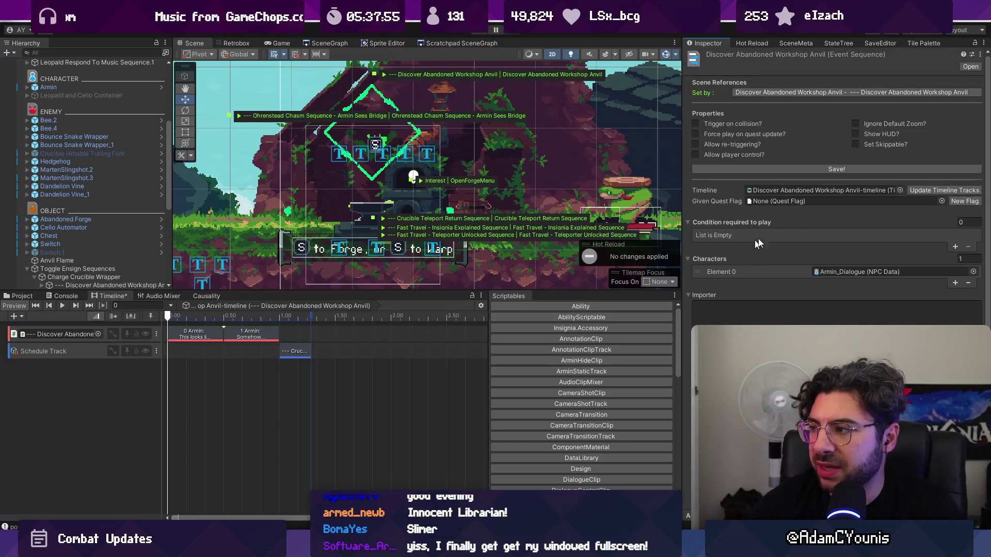
left_click(768, 169)
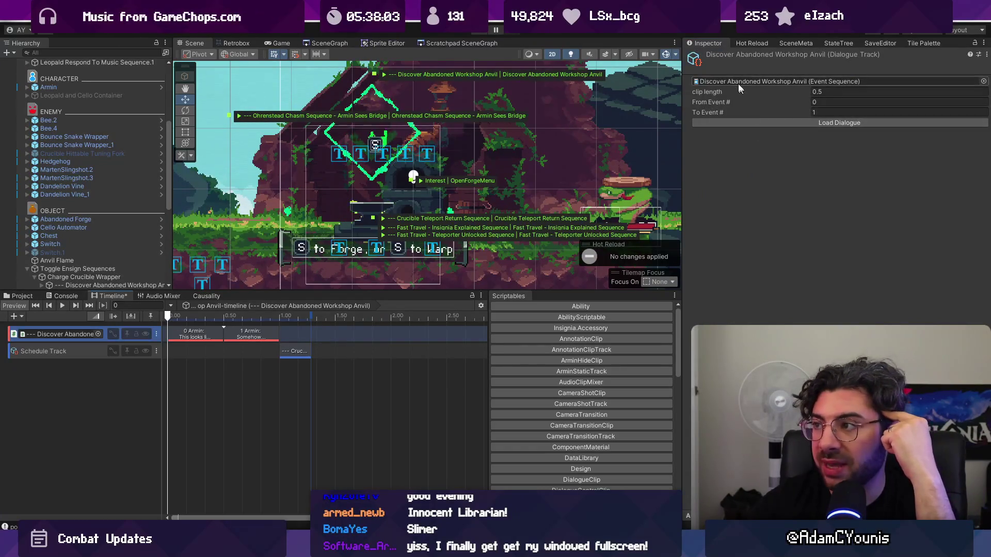
scroll(836, 206, "down", 3)
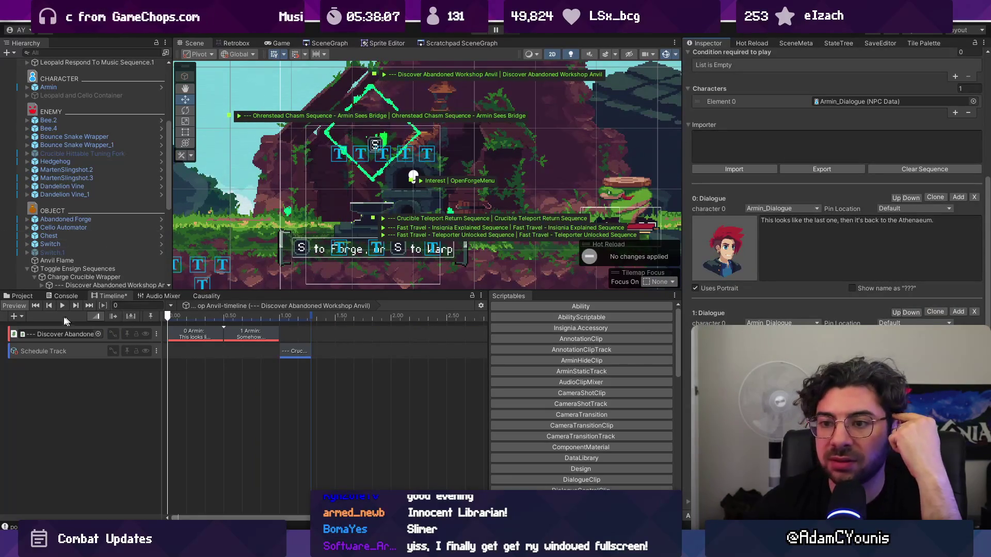
left_click(23, 297)
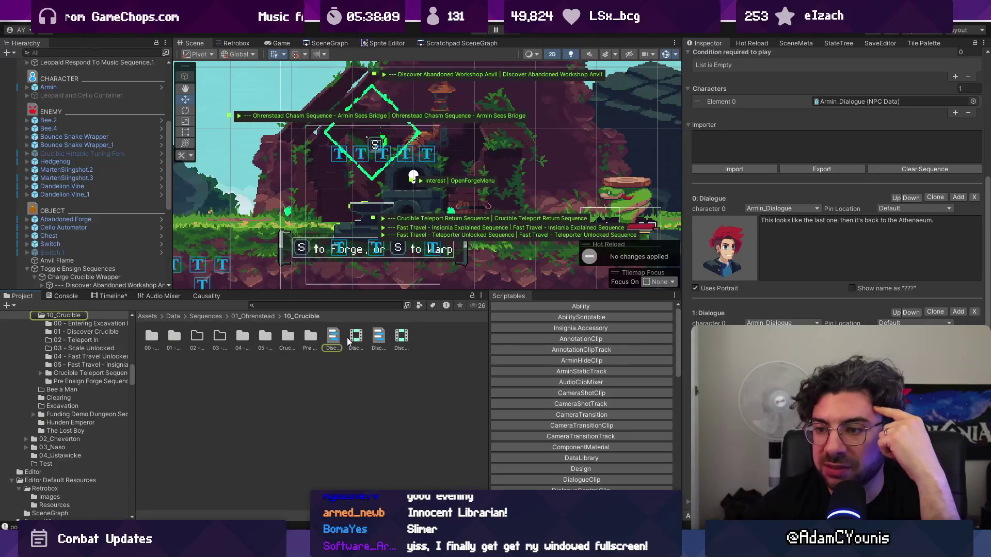
Step: Select the Discover Workshop Ensign sequence and look over its settings
scroll(337, 335, "down", 3, "ctrl")
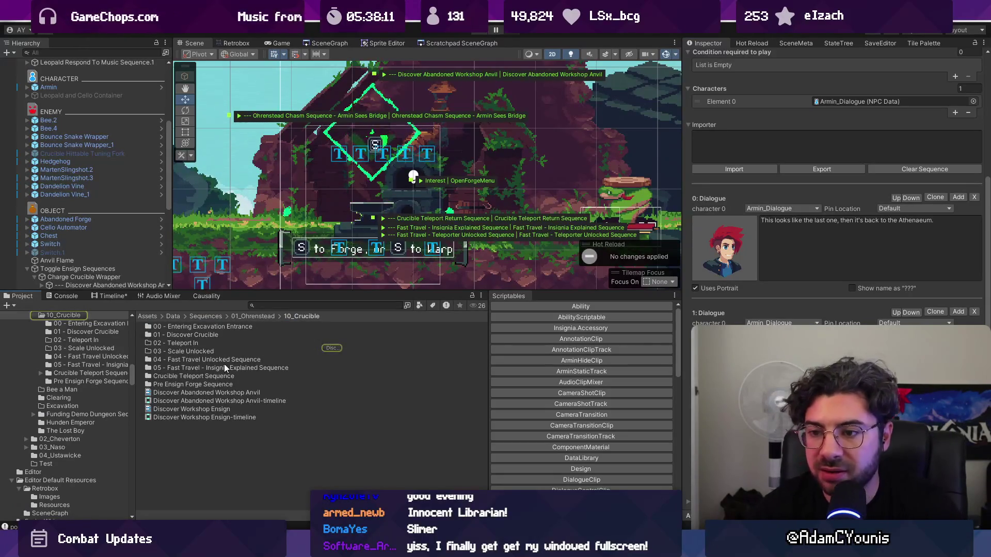
left_click(218, 409)
scroll(737, 320, "down", 4)
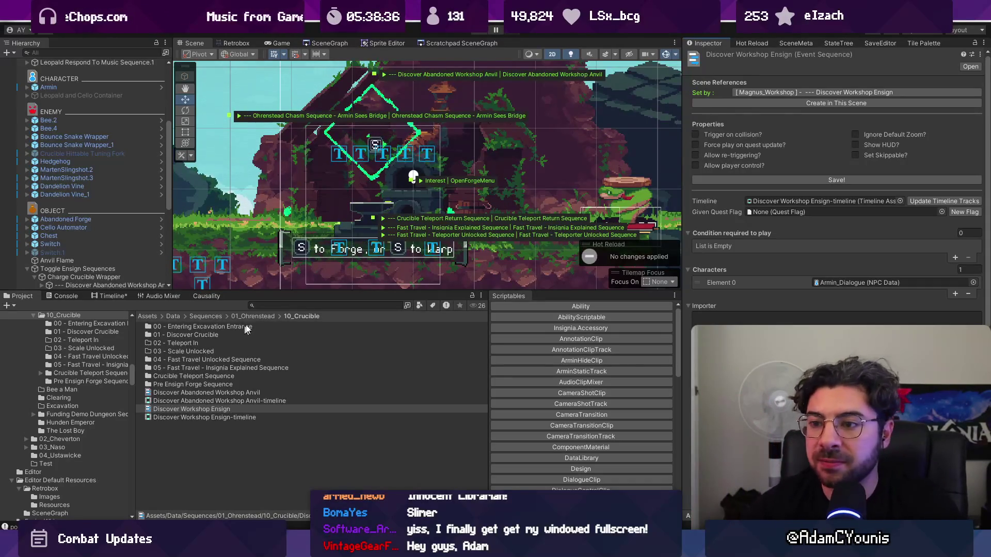
Step: Search the assets for 'discover crucible', open 01 - Discover Crucible and scroll its dialogue
left_click(276, 306)
type("discover cruci")
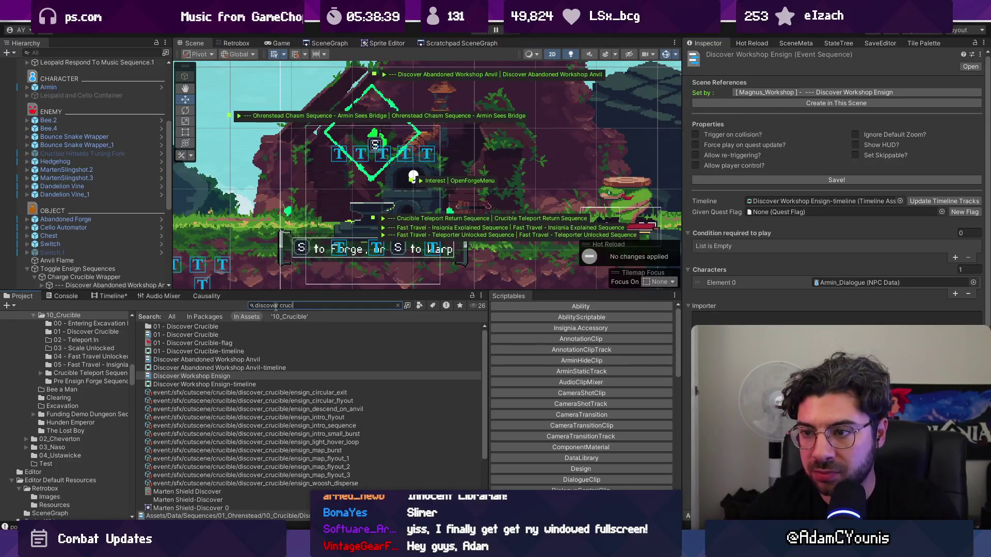
type("ble")
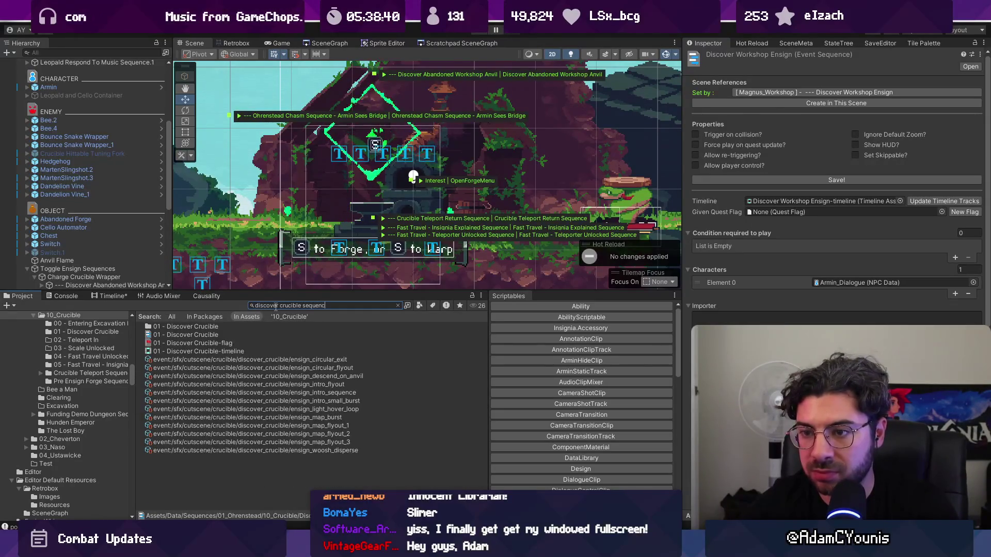
left_click(236, 336)
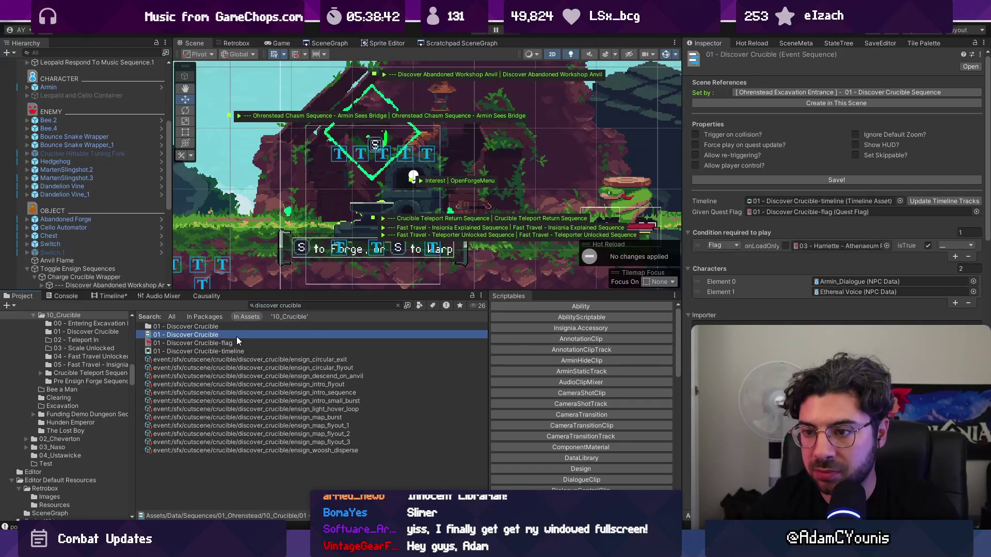
scroll(756, 308, "down", 3)
scroll(836, 207, "down", 15)
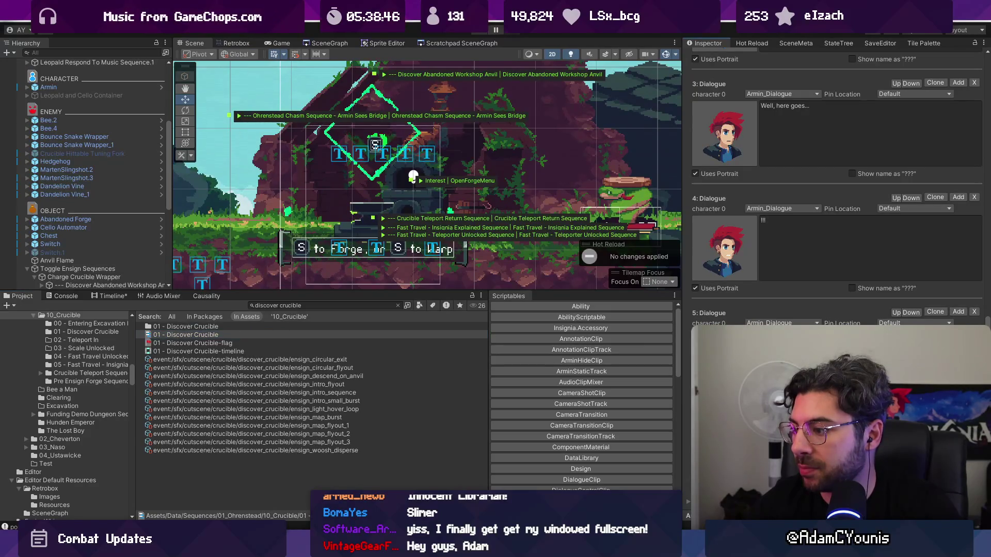
scroll(851, 314, "up", 20)
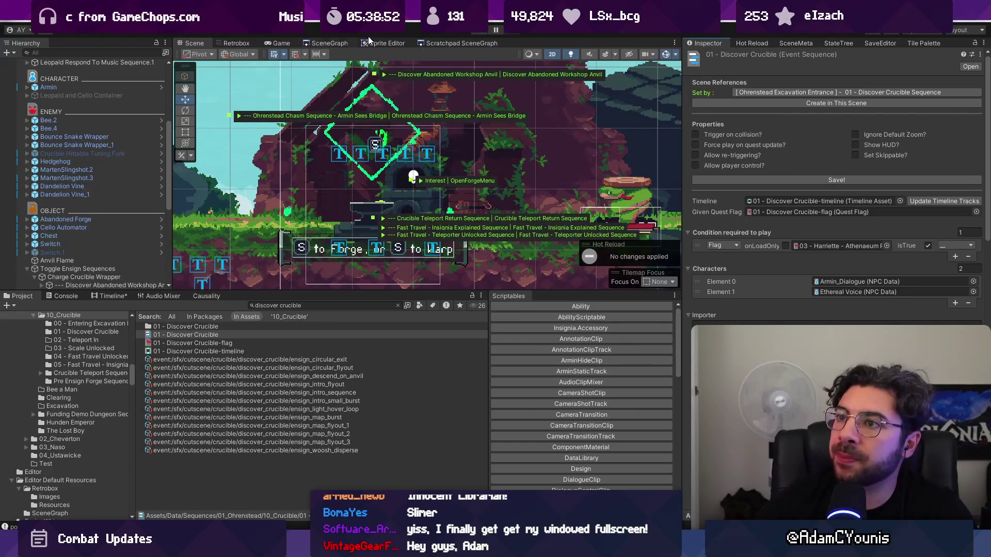
left_click(304, 45)
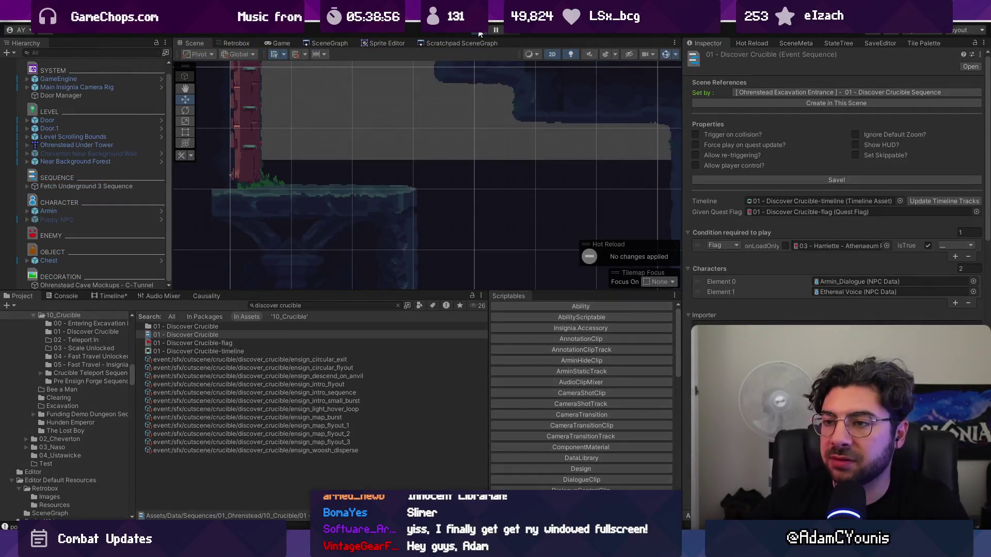
Step: Walk the character left through the rooms, then stop play mode
key("Left")
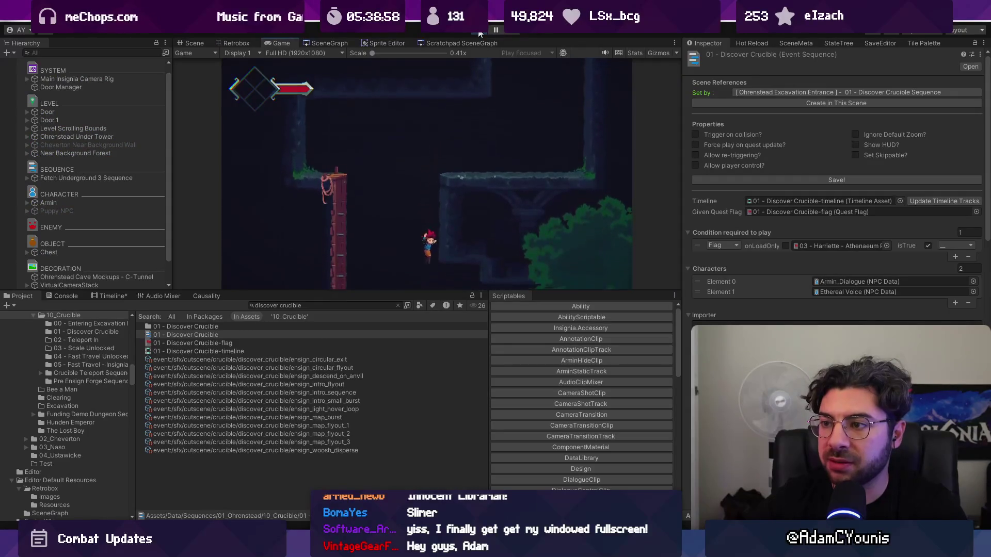
key("Left")
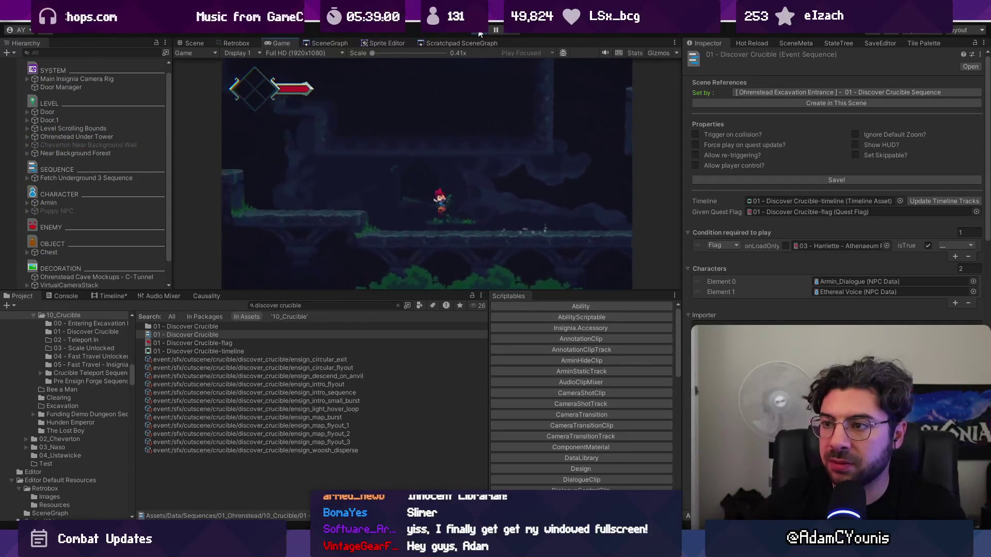
key("Left")
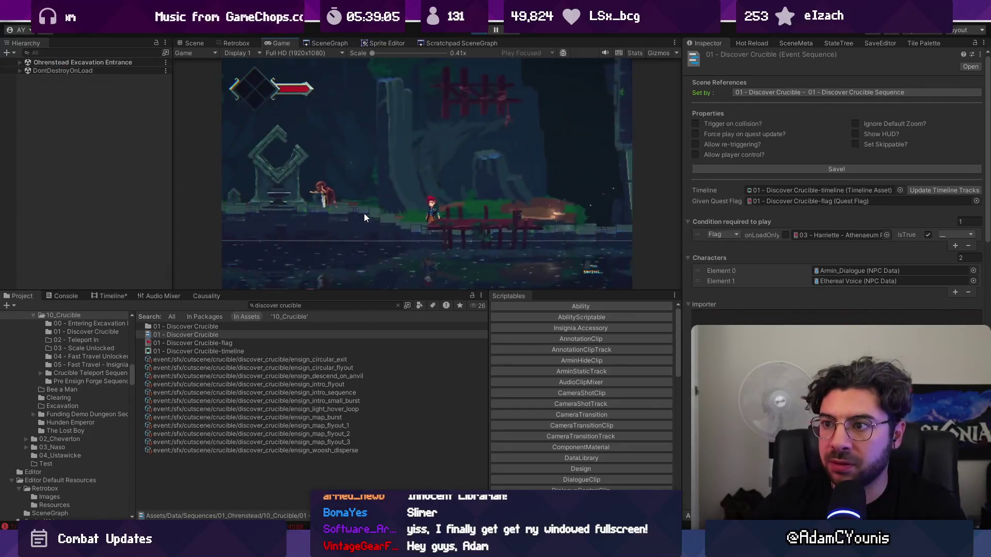
key("ctrl+p")
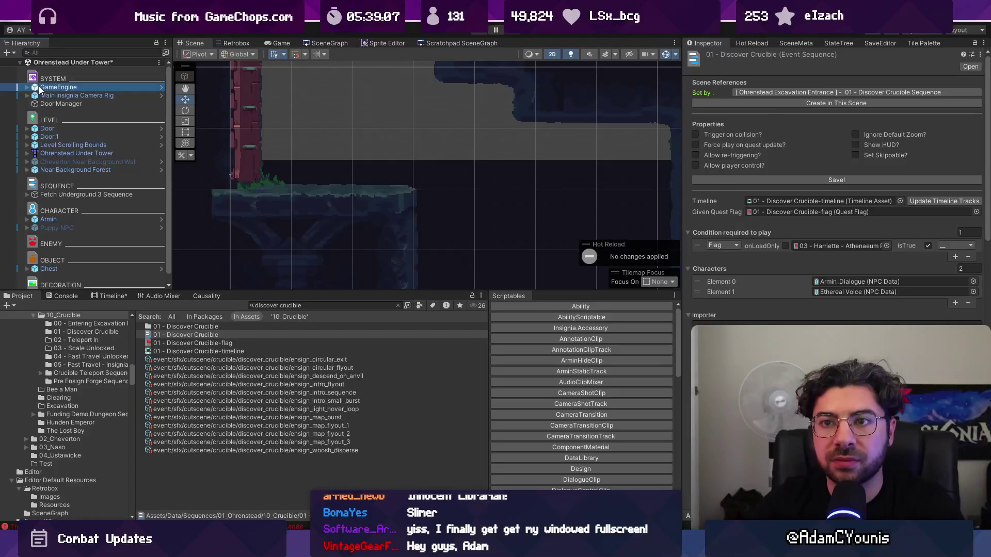
Step: Set GameEngine's Progress State to 01 - Demo Updates - Post Athenaeum and start play
left_click(39, 87)
left_click(976, 180)
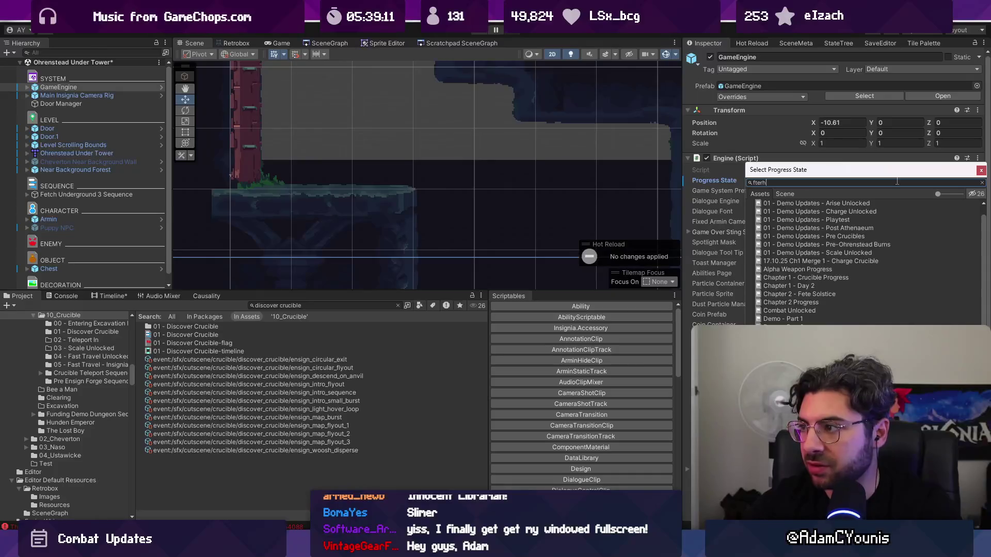
key("ctrl+a")
type("f")
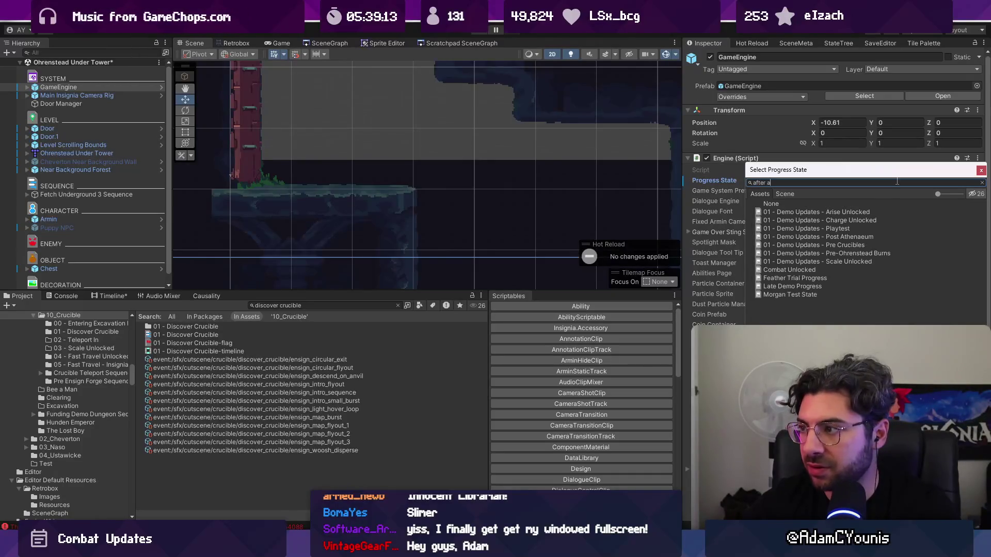
type("th")
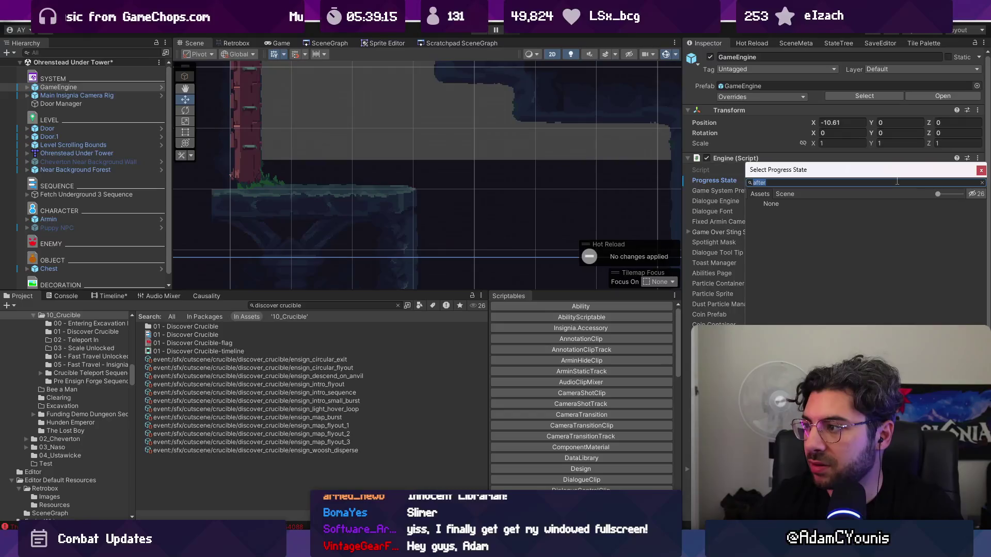
type("athen")
key("Return")
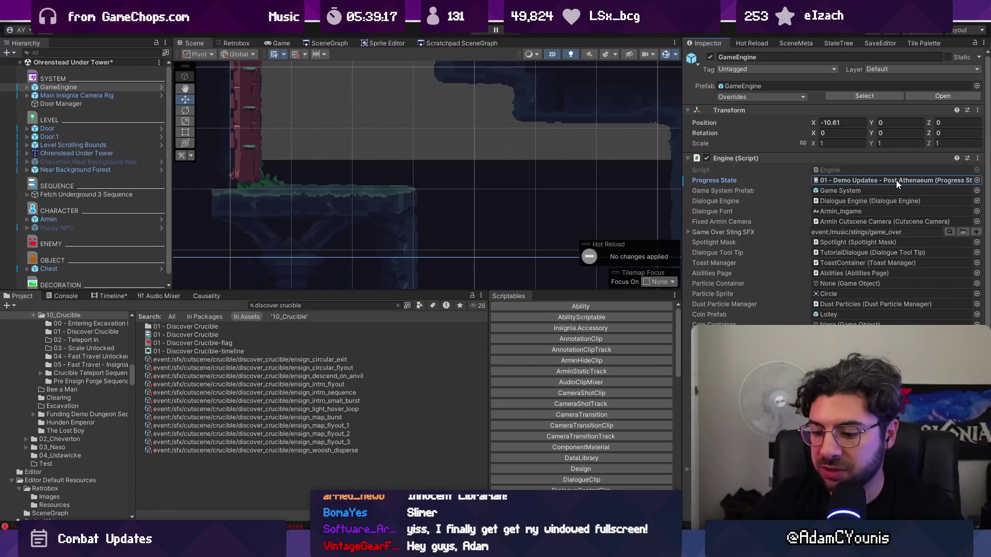
key("ctrl+p")
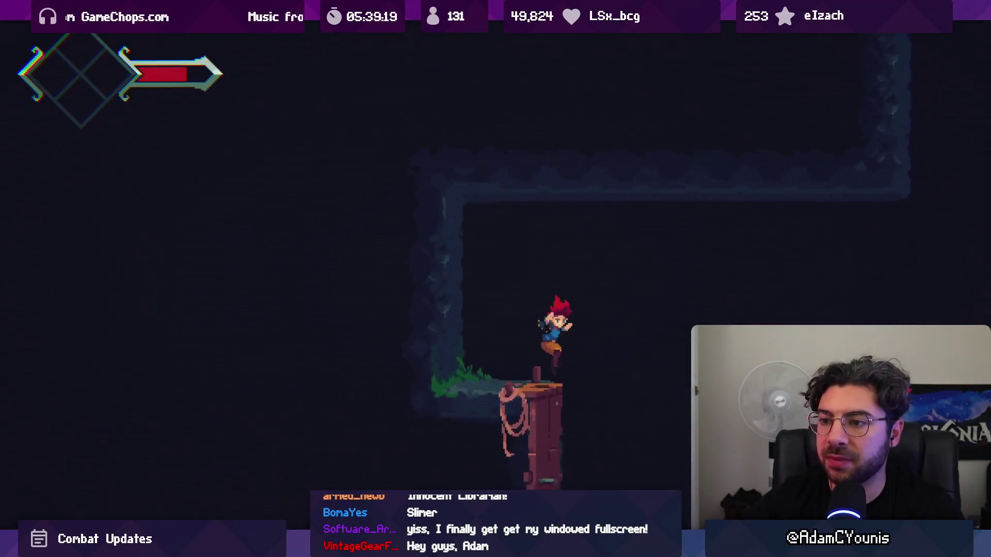
Step: Move into the next room and advance Armin's anvil dialogue
key("Left")
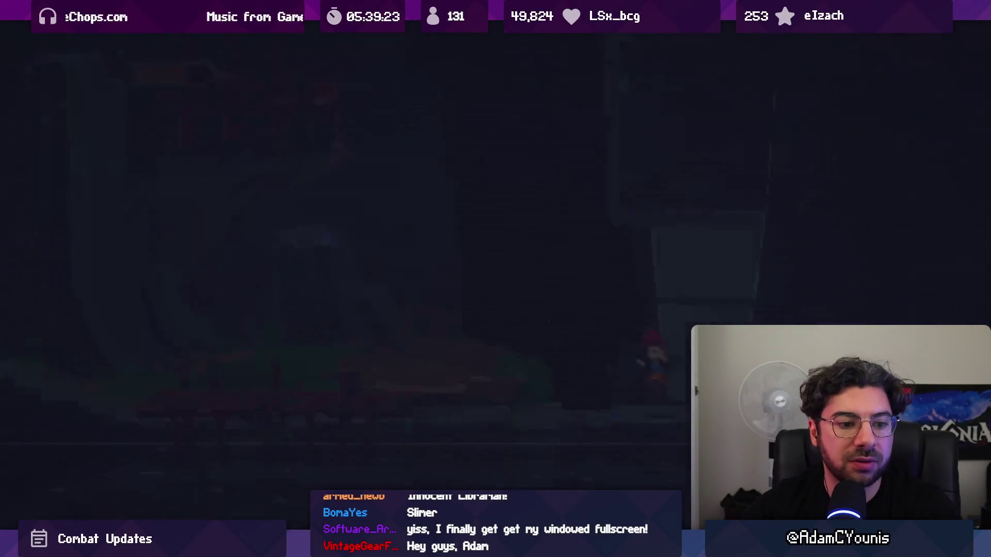
key("space")
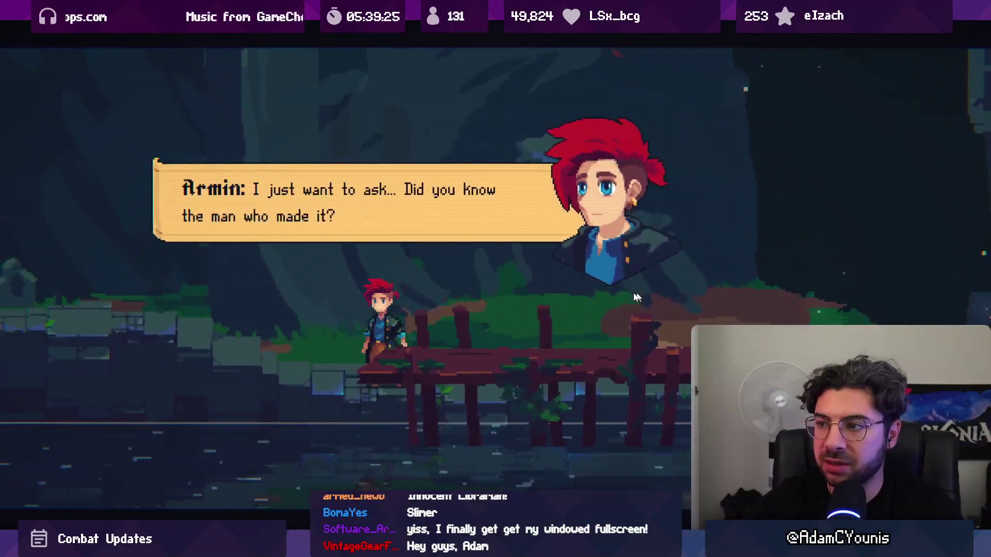
key("space")
key("Right")
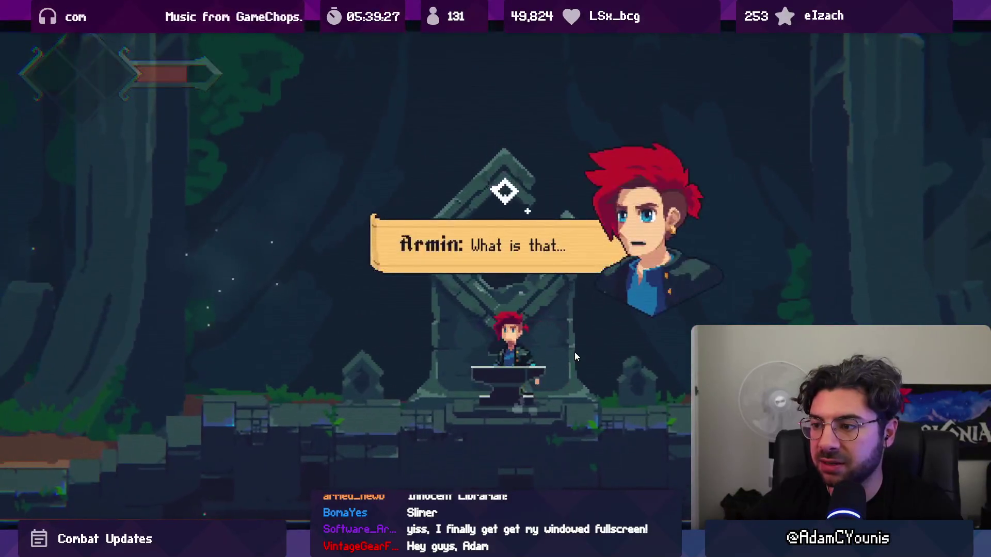
key("space")
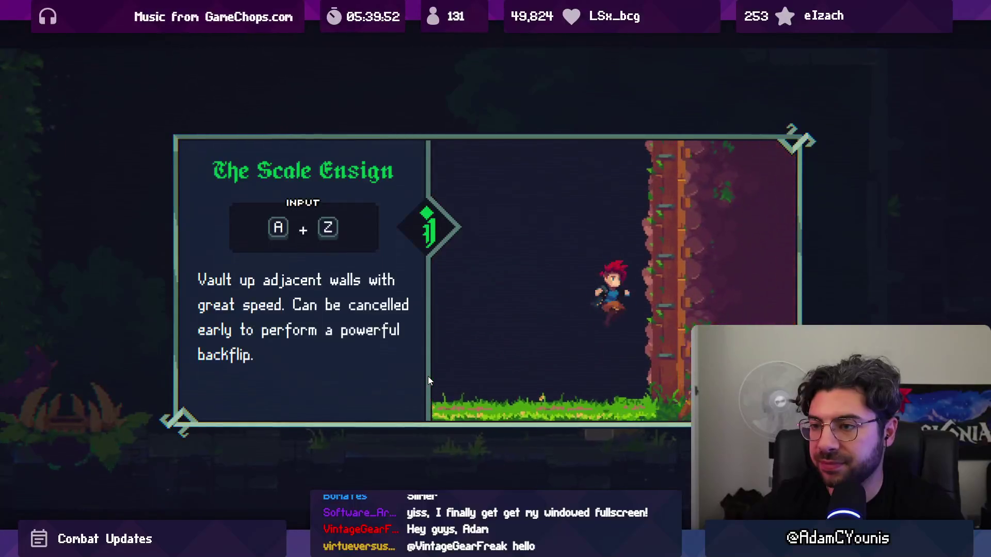
Step: Run and dash the character into the carnivorous plant until it dies
key("Right")
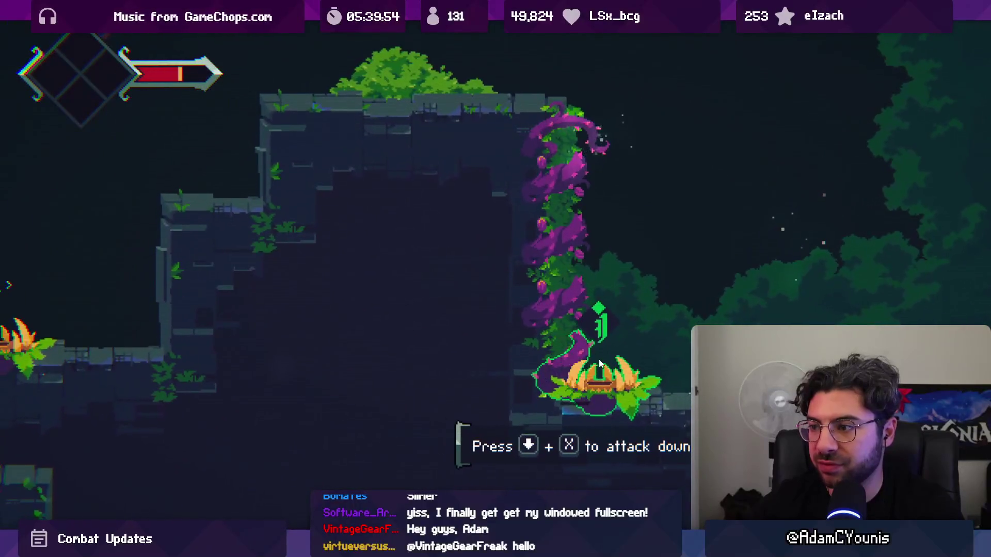
key("Left")
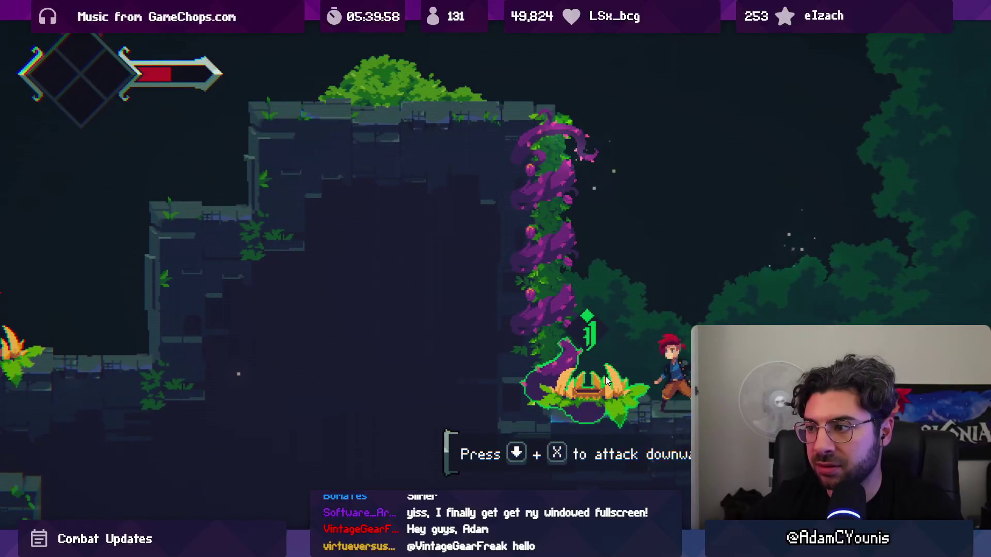
key("Left")
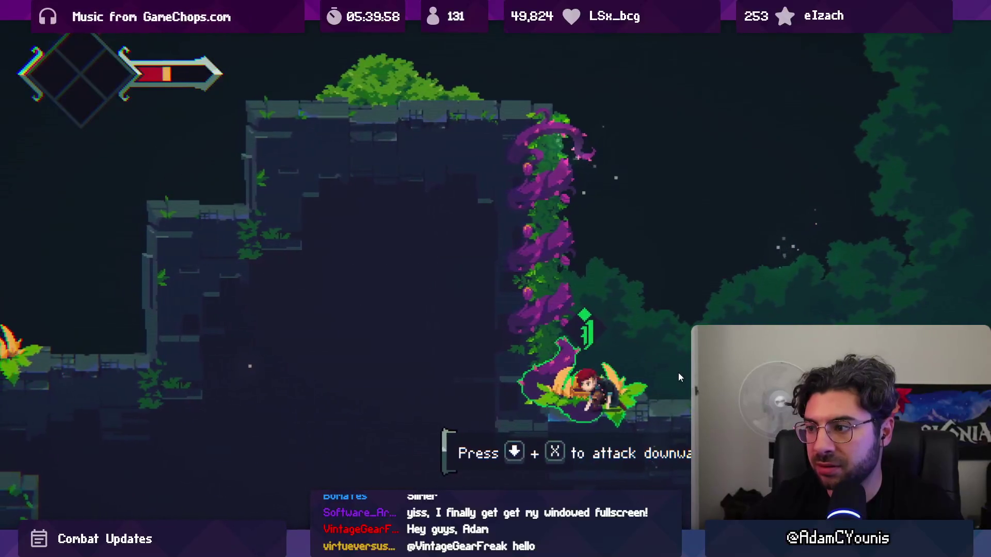
key("Right")
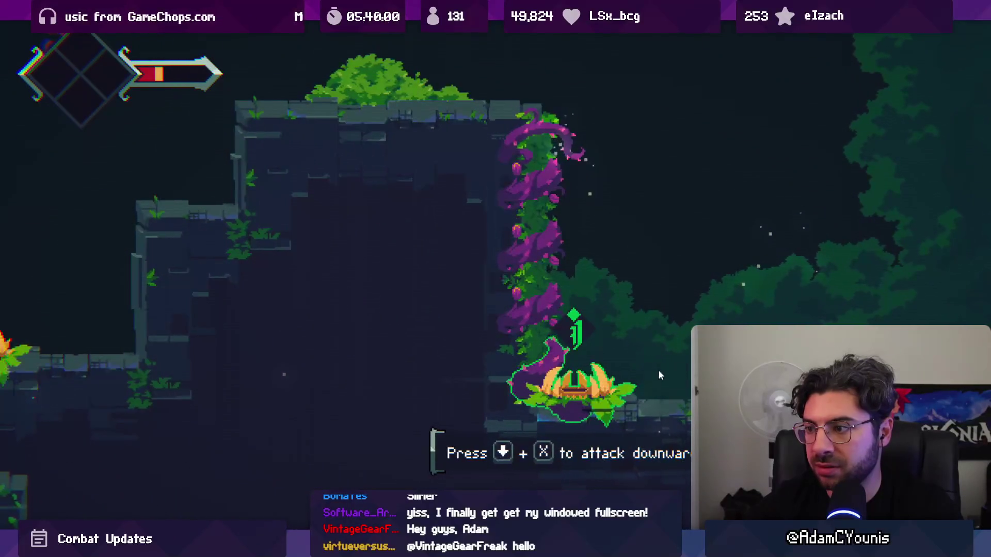
key("Left")
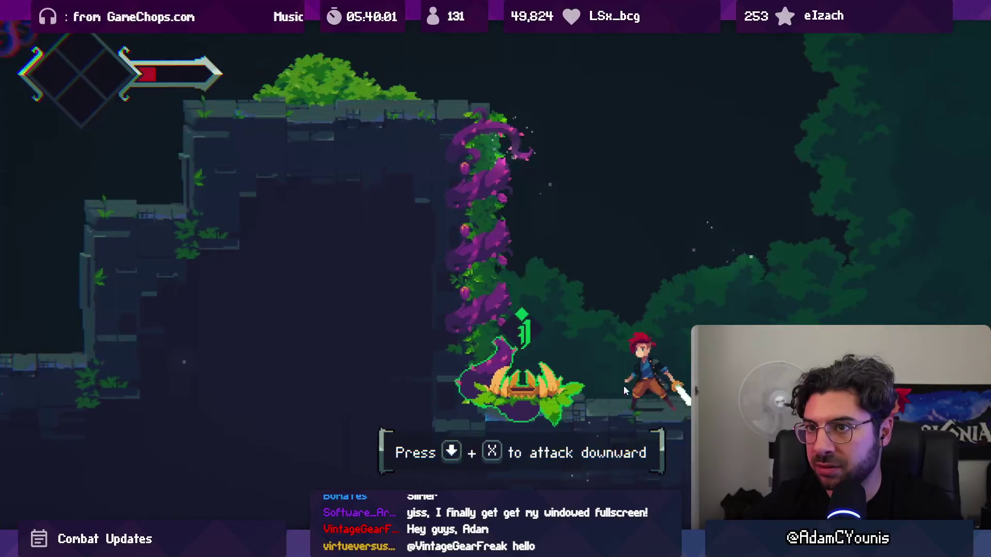
key("Left")
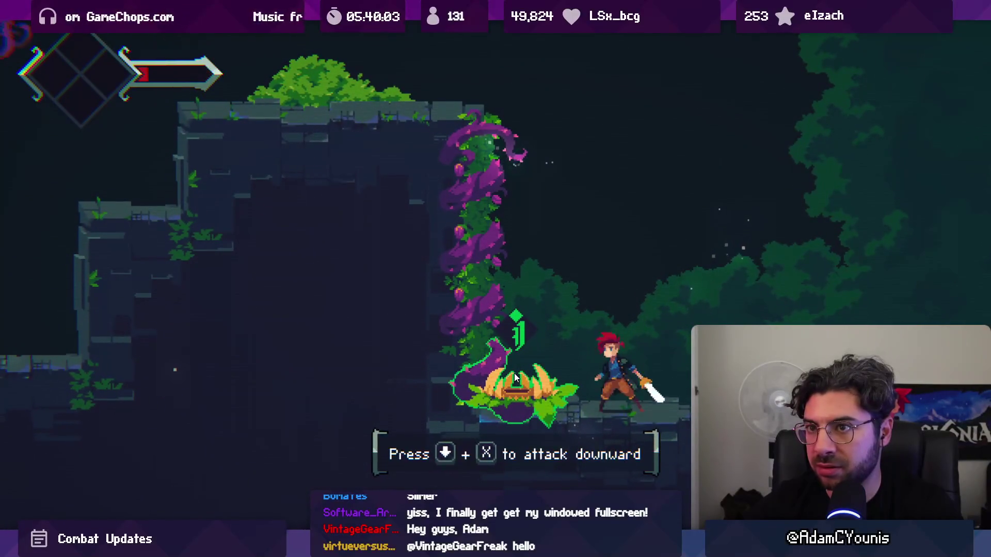
key("Left")
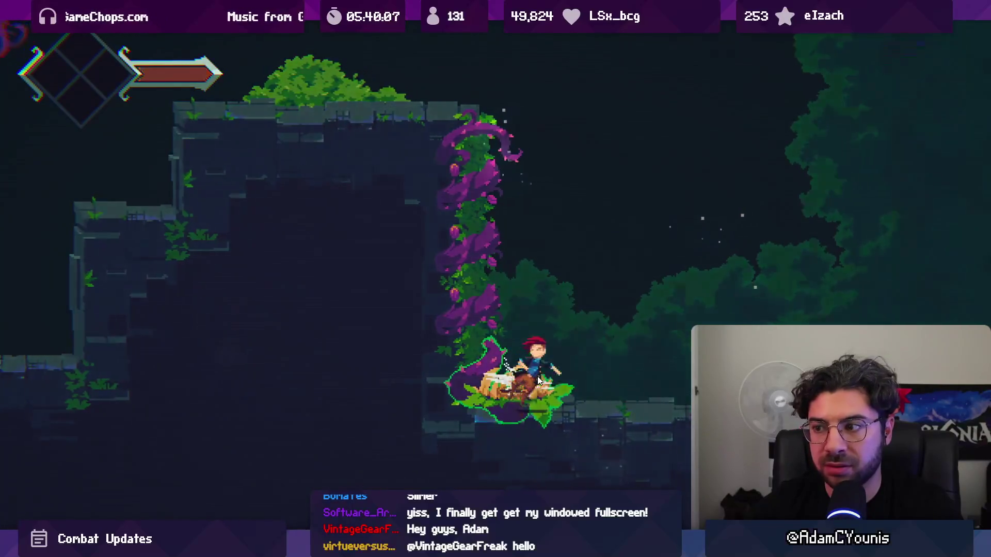
key("Return")
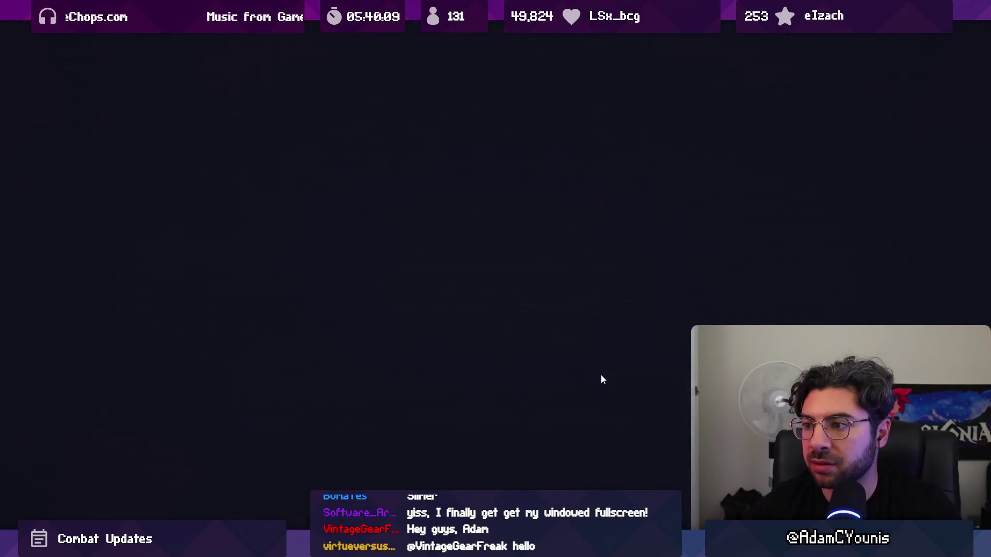
Step: Run to the anvil shrine to trigger its dialogue and restore the editor layout
key("Right")
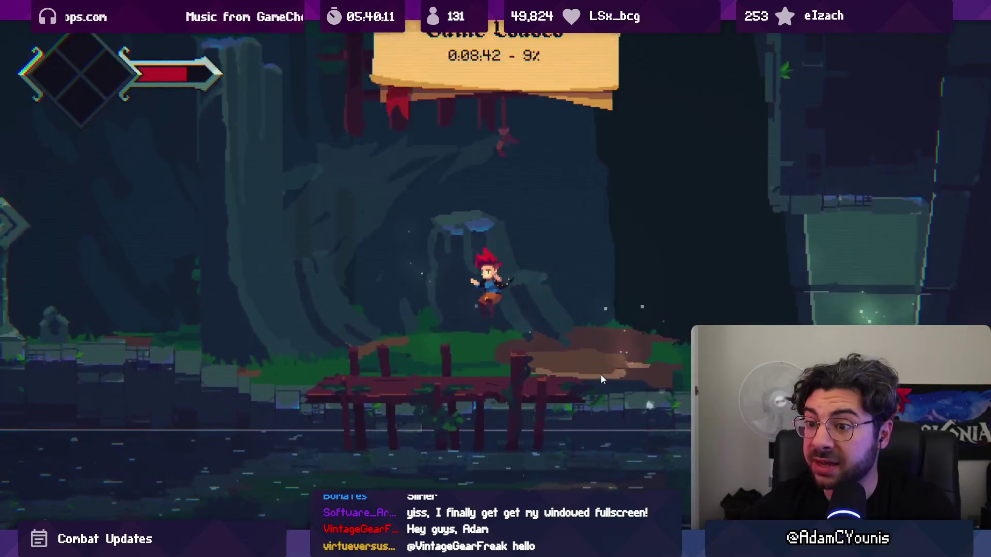
key("Left")
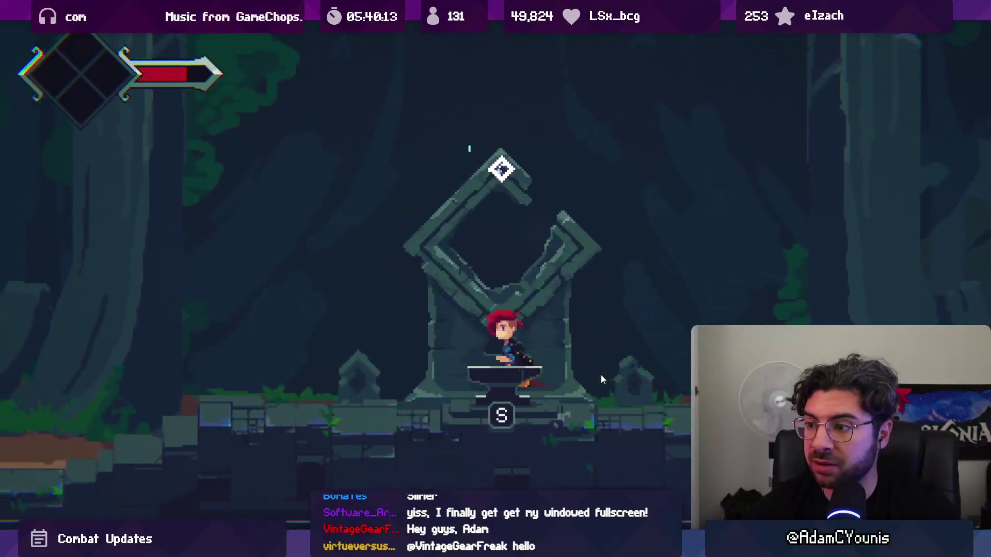
key("s")
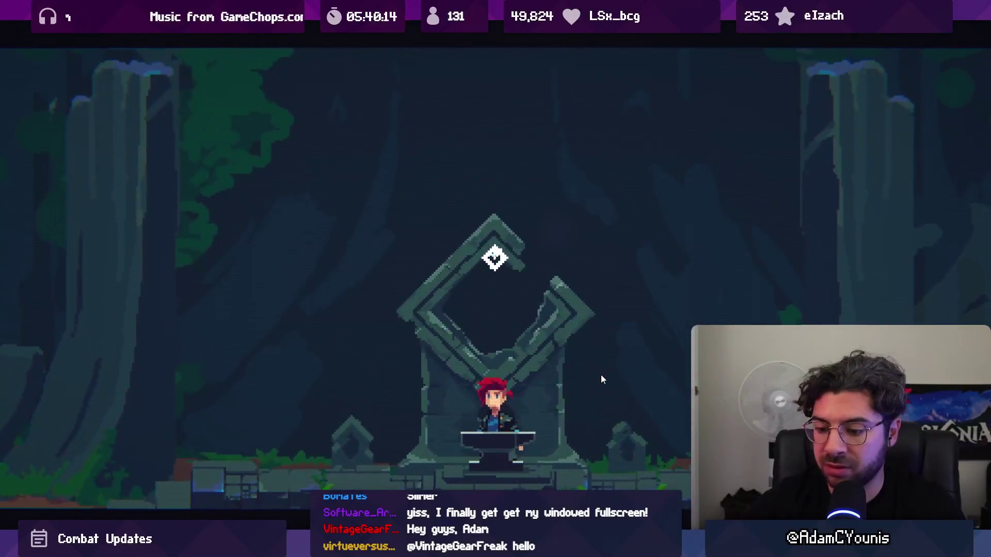
key("shift+space")
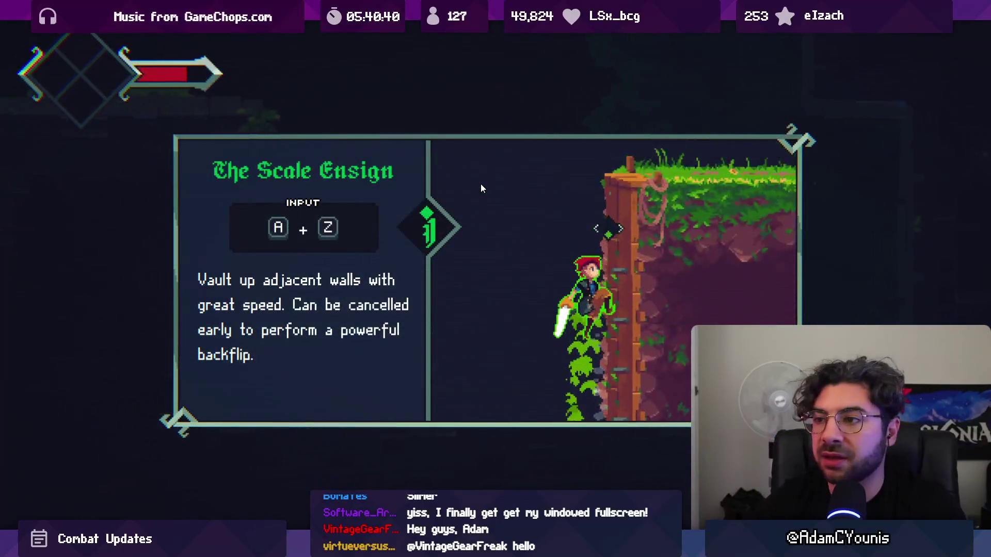
Step: Dismiss The Scale Ensign ability card, climb the vine, and un-maximize the Game view
key("Return")
key("Left")
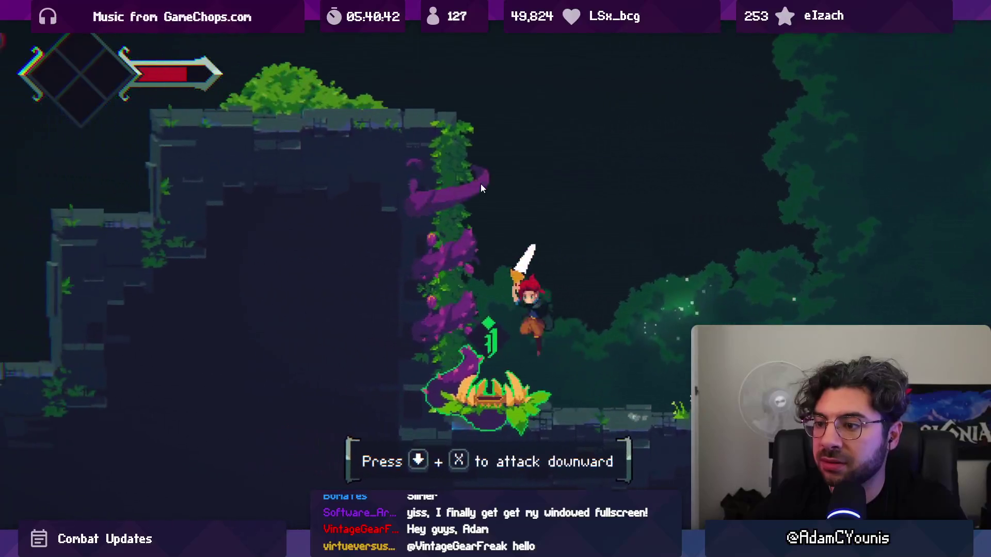
key("Right")
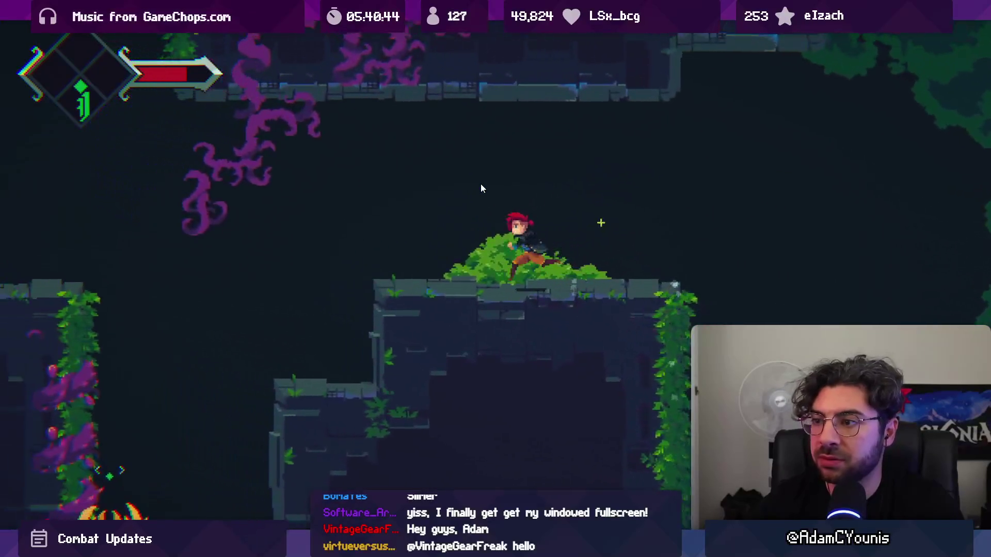
key("x")
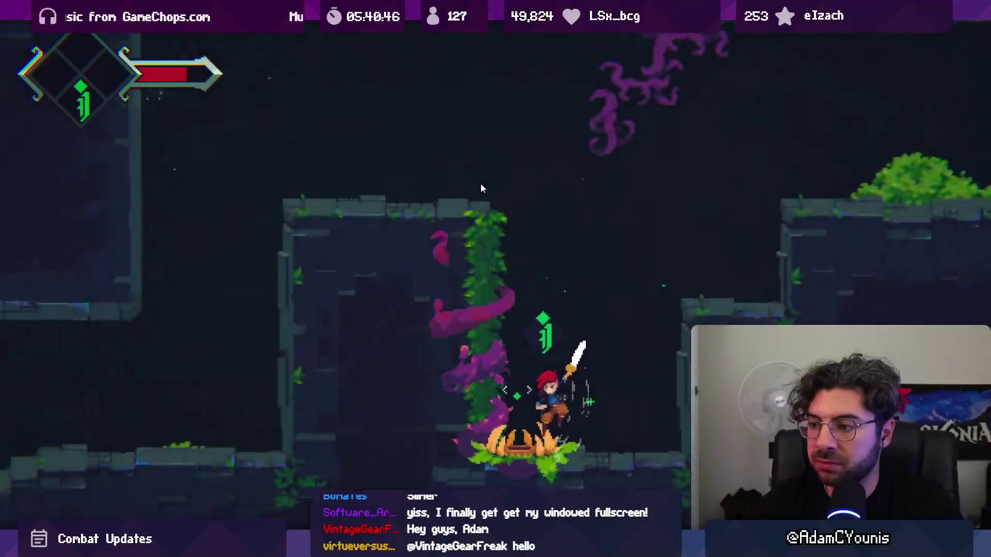
key("shift+space")
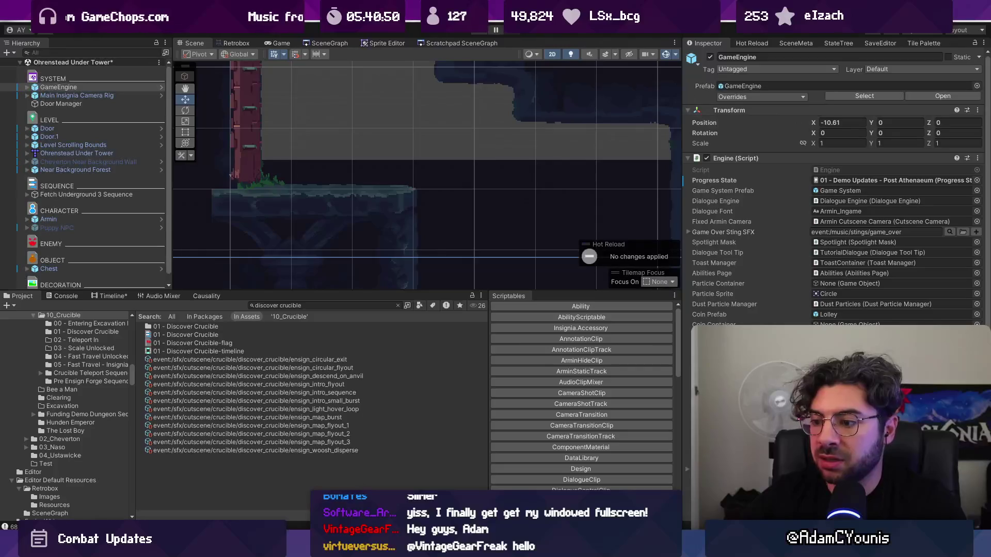
Step: Stage all ten changes in Fork and commit 'Fixes crucible scenes to no longer save, preventing softlock on death'
key("alt+Tab")
left_click(400, 51)
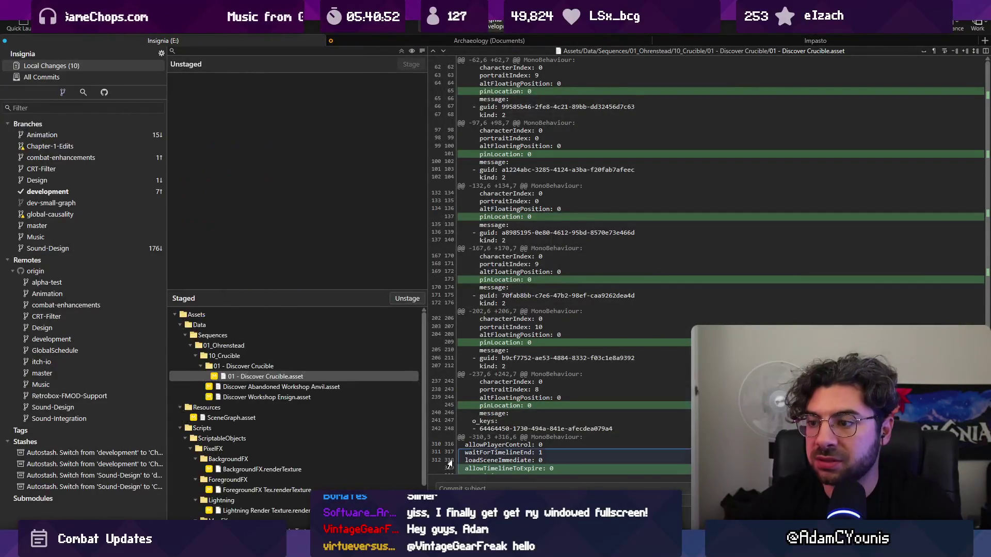
left_click(463, 487)
type("Fixes crucible scenes to no longer save, preventing softlock on death")
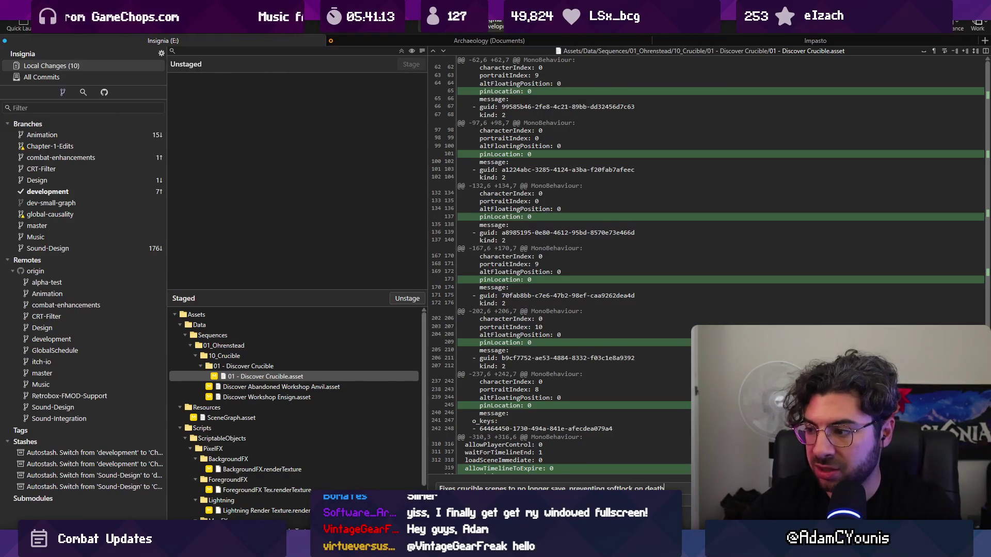
key("ctrl+Return")
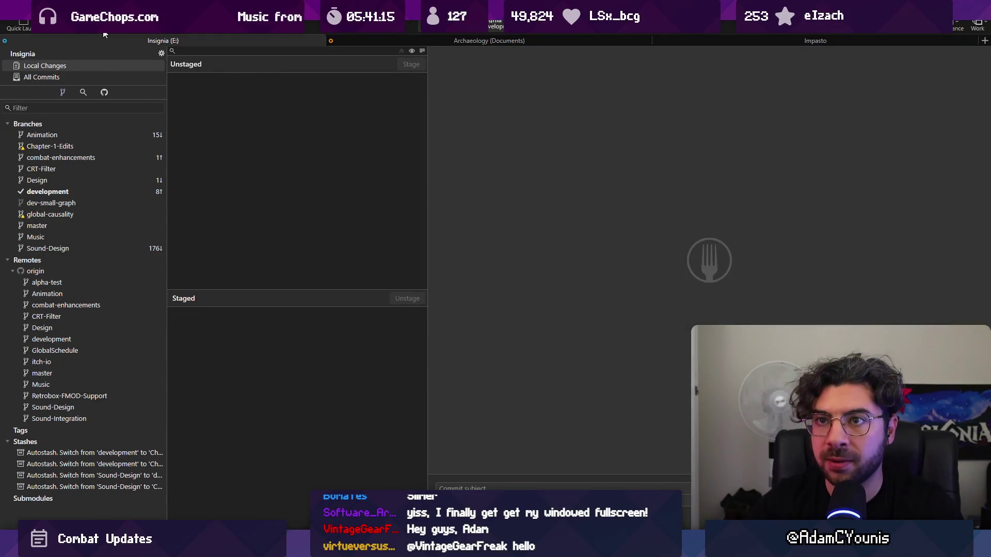
Step: Push the new commit, then open Ohrenstead Chasm from the SceneGraph, saving the modified scene
key("ctrl+shift+p")
left_click(566, 302)
key("alt+Tab")
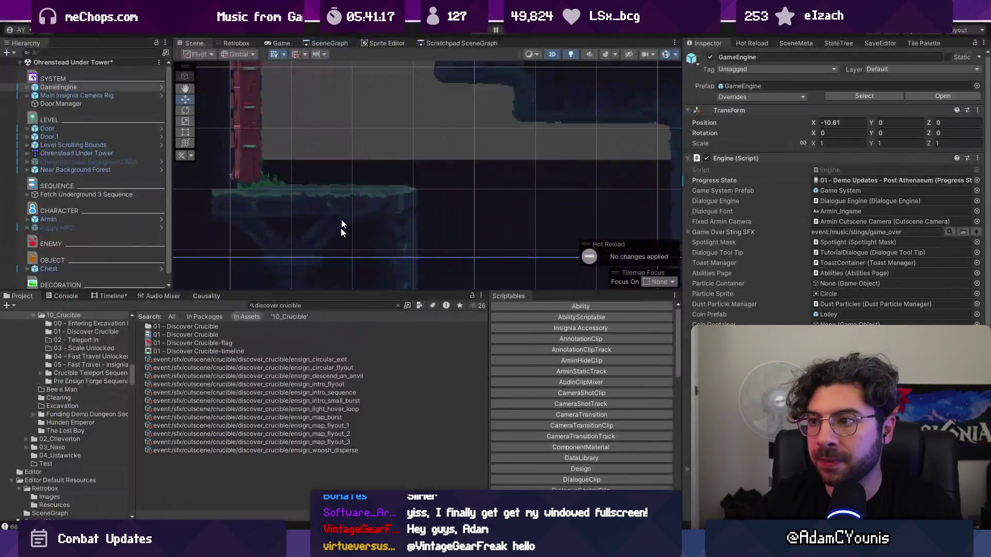
left_click(329, 43)
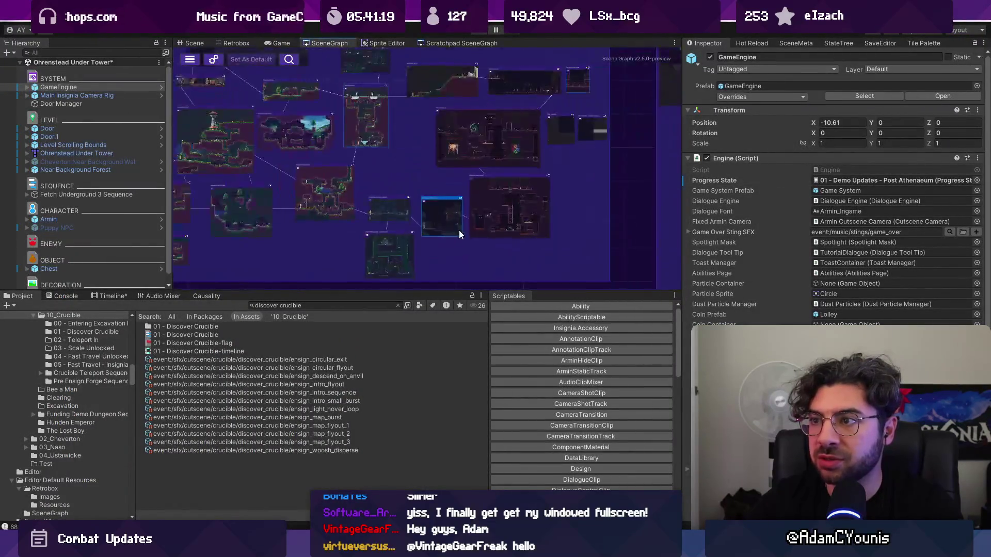
scroll(329, 146, "up", 4)
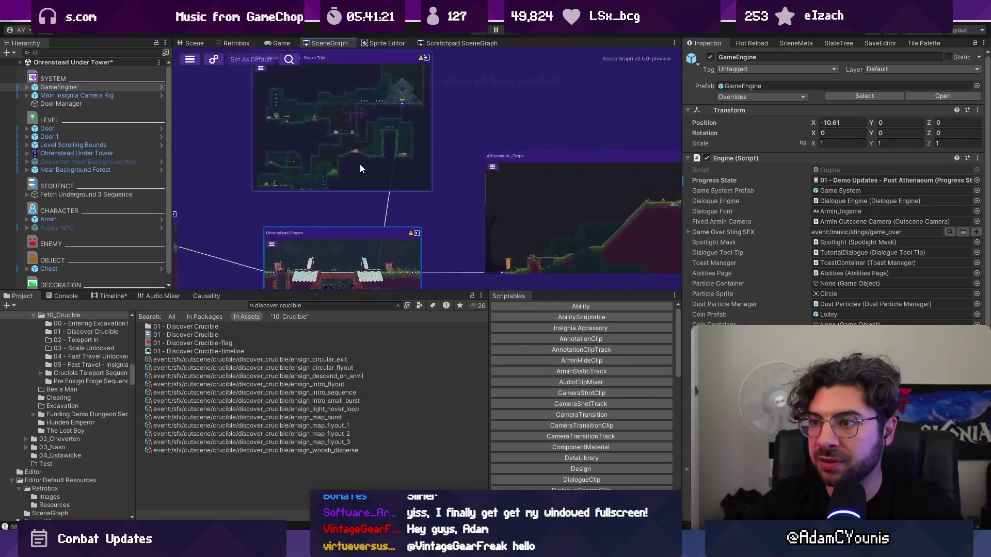
double_click(354, 237)
left_click(472, 291)
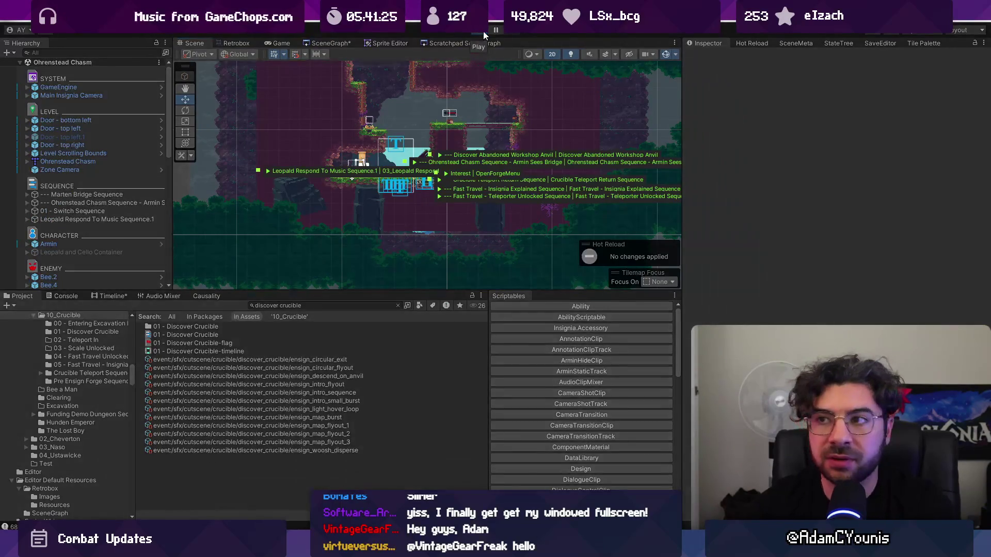
Step: Play the level and open the forge menu at the anvil to test it
left_click(483, 31)
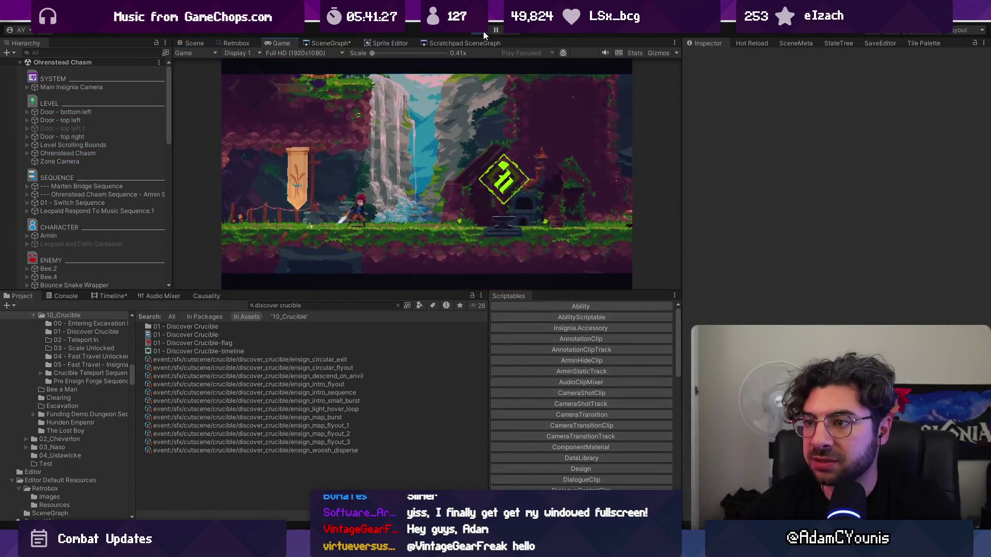
key("Escape")
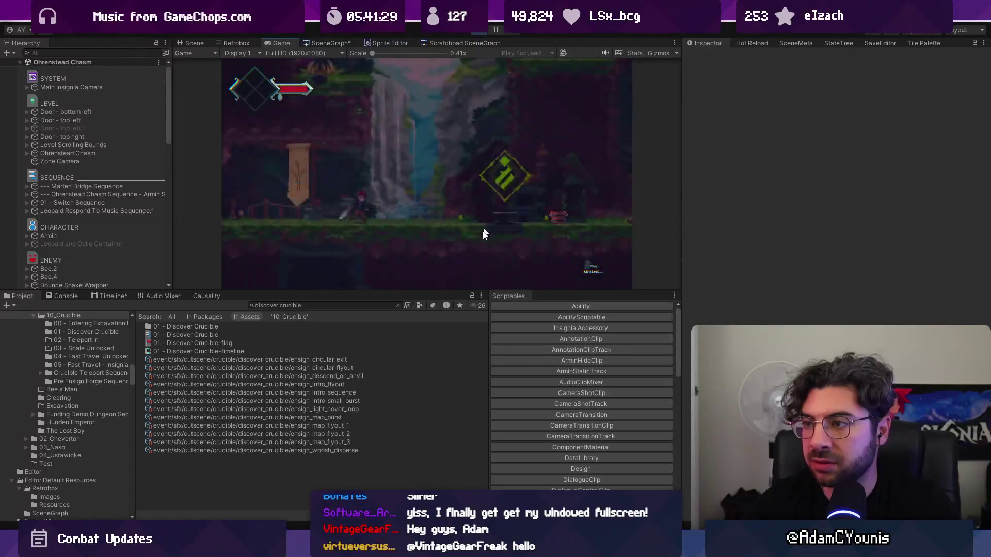
key("s")
key("Escape")
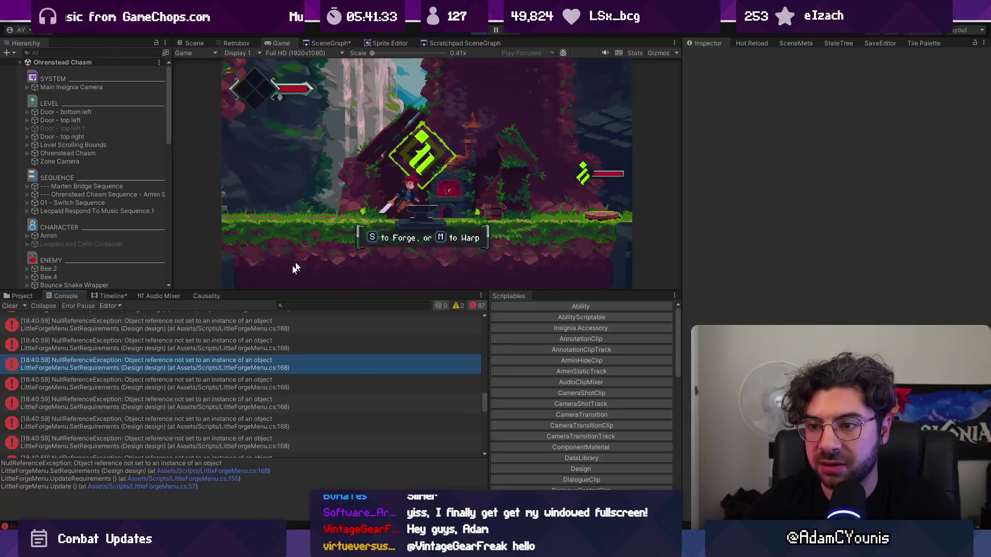
Step: Clear the Console, replay, and open the forge menu to reproduce the NullReferenceExceptions
scroll(204, 334, "up", 3)
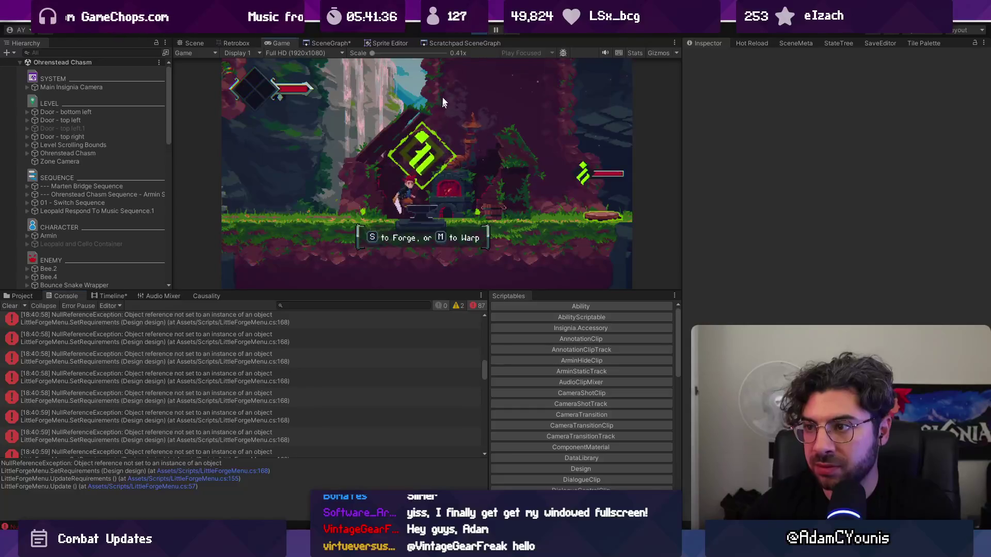
key("ctrl+p")
scroll(243, 320, "up", 5)
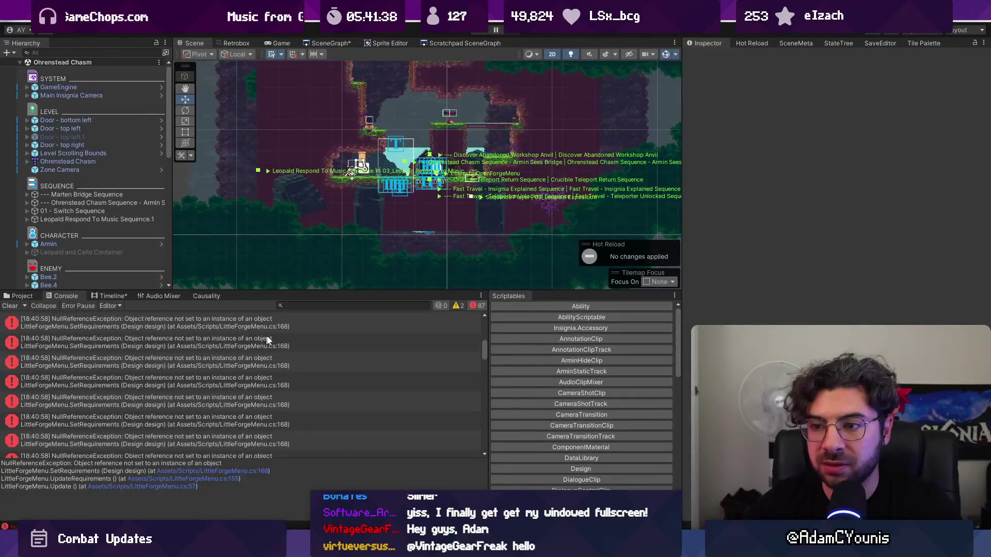
left_click(10, 306)
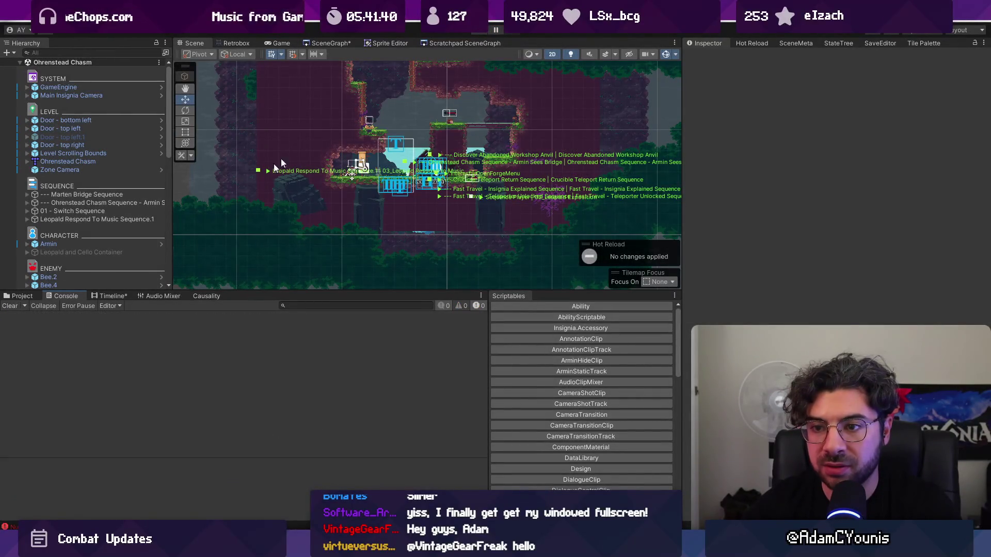
left_click(488, 29)
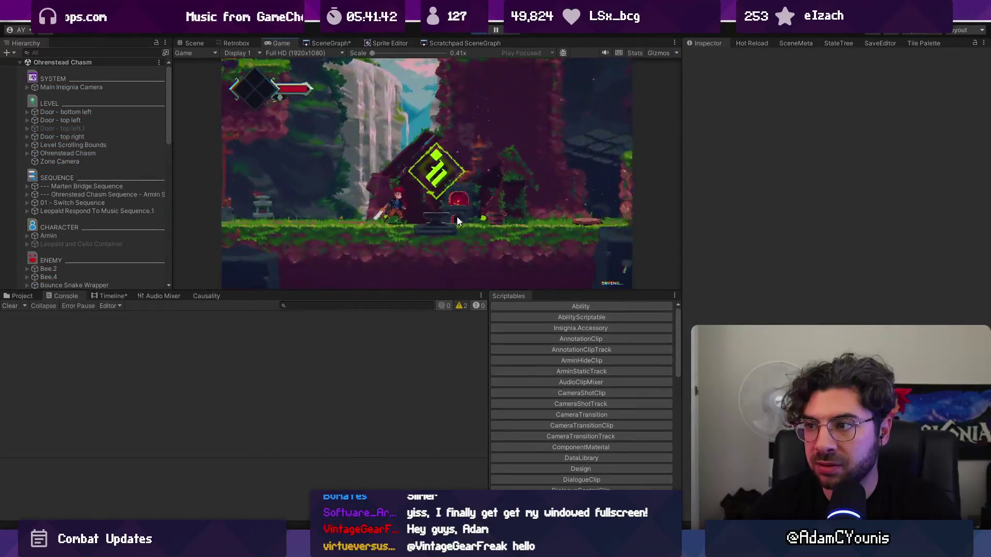
key("s")
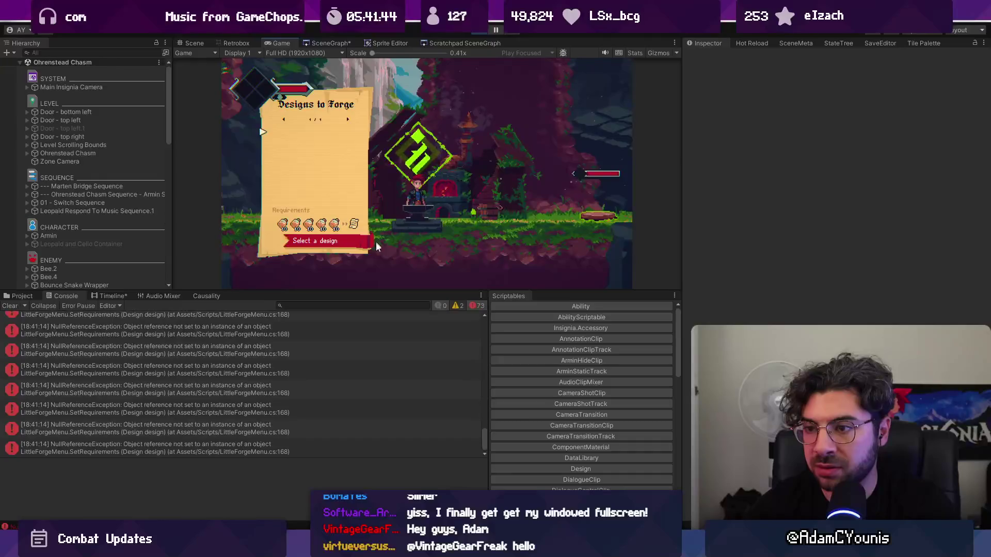
left_click(494, 30)
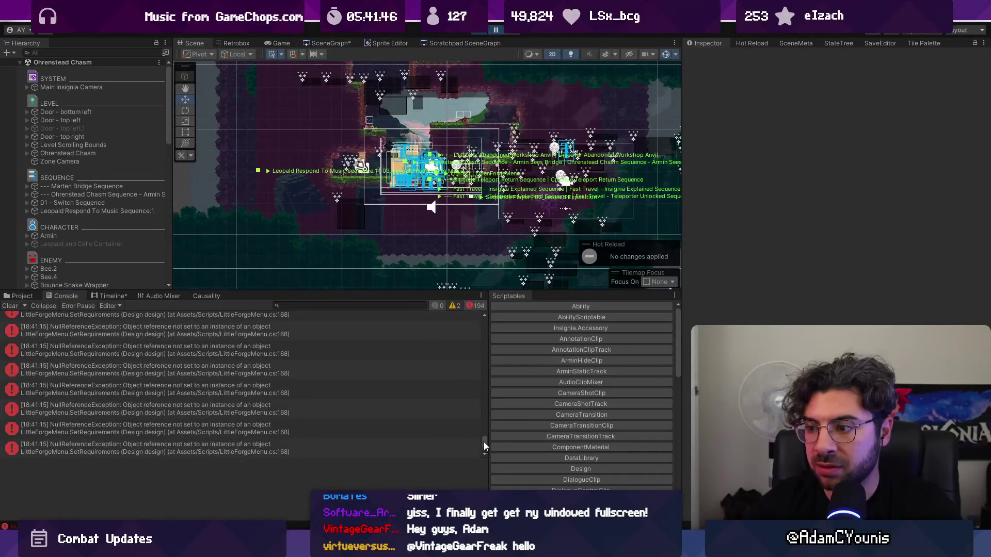
Step: Follow the first error's stack trace into LittleForgeMenu.cs at its Update line
left_click_drag(484, 442, 484, 322)
left_click(234, 335)
left_click(235, 328)
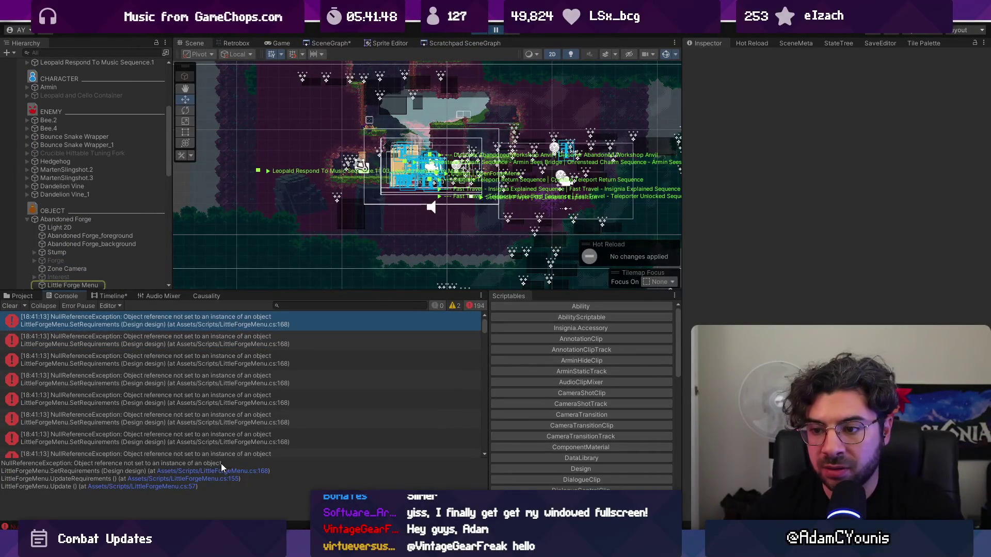
left_click(146, 488)
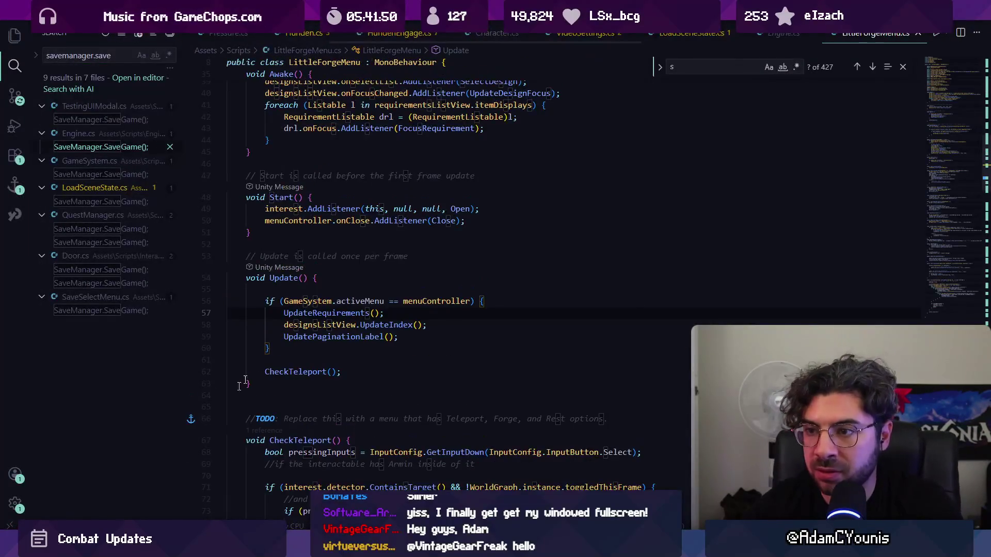
Step: Restart Play mode and flip the journal to the Designs page
left_click(332, 309, "ctrl")
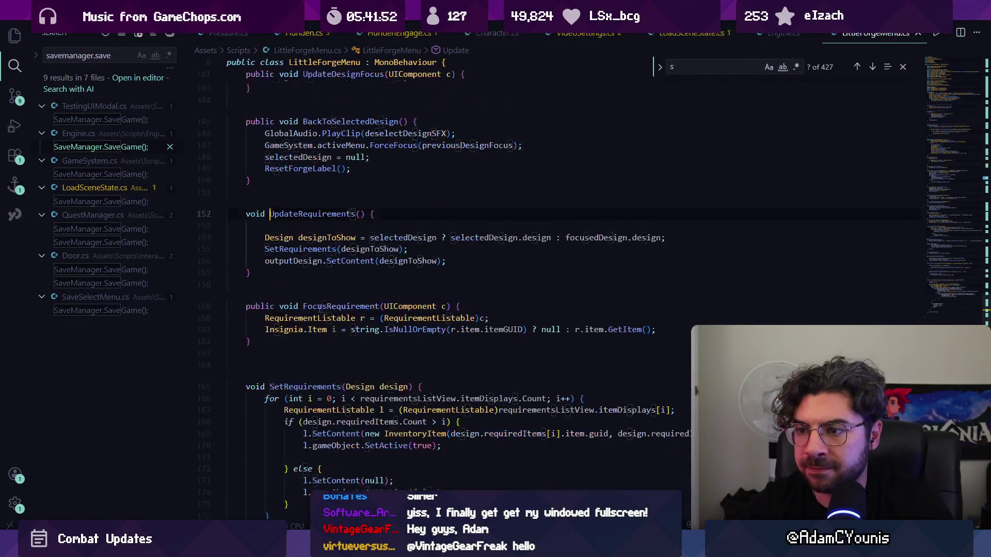
key("alt+Tab")
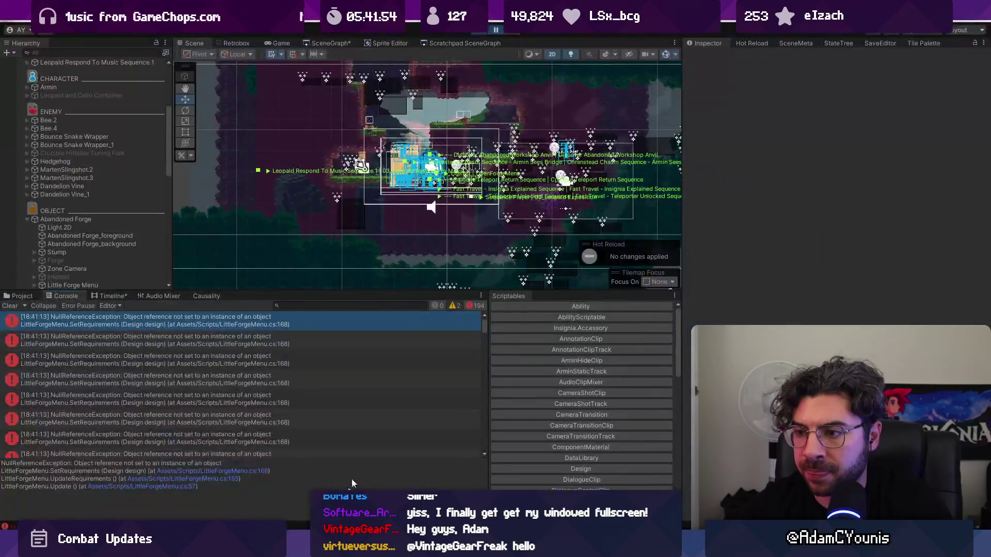
left_click(474, 31)
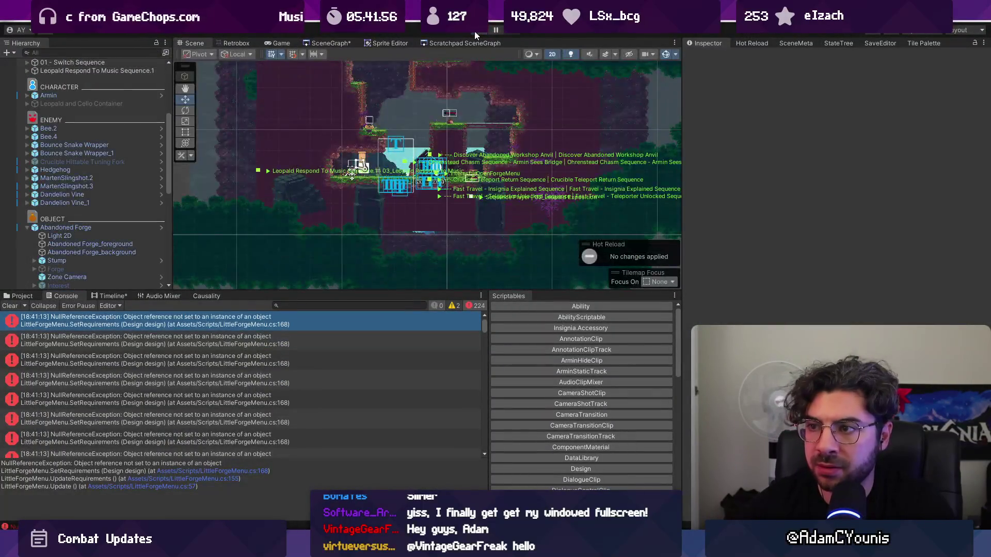
left_click(475, 31)
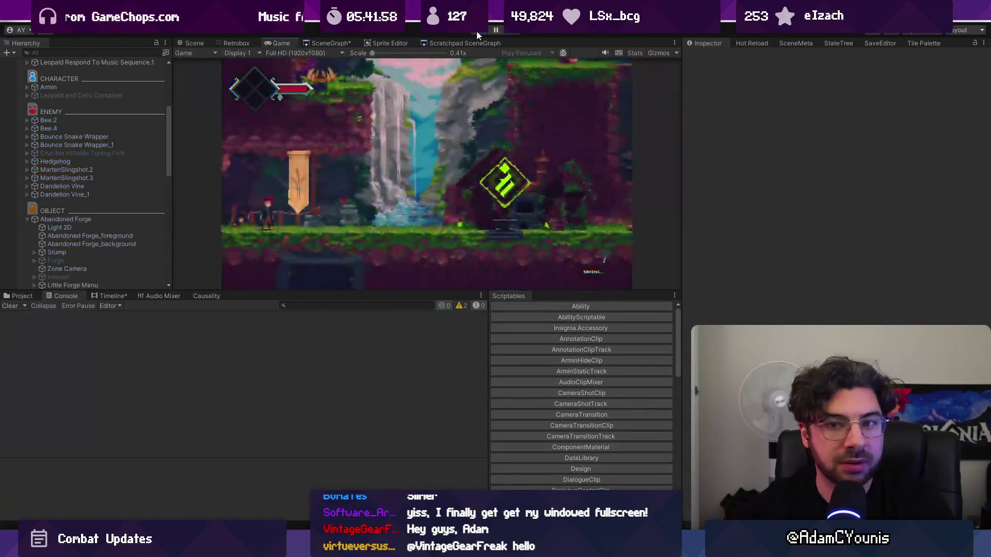
key("Right")
key("Right")
key("z")
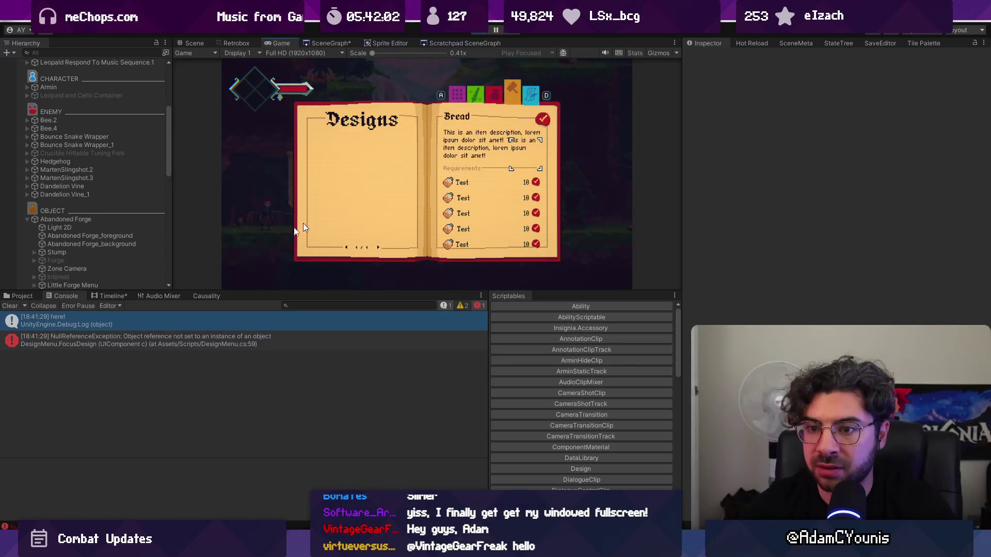
Step: At DesignMenu.cs's failing line, add a Debug.Log of "Focusing design " plus the design name
left_click(168, 339)
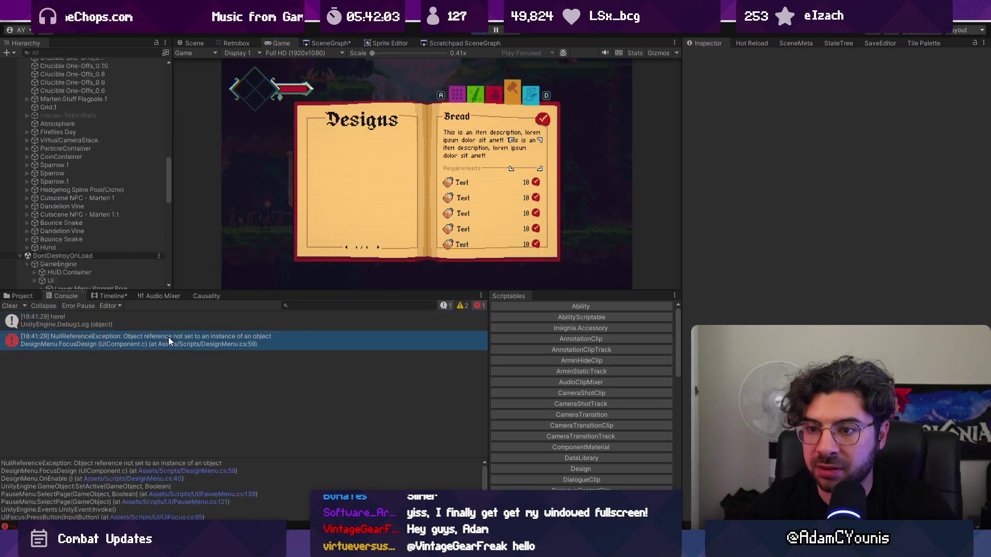
left_click(156, 472)
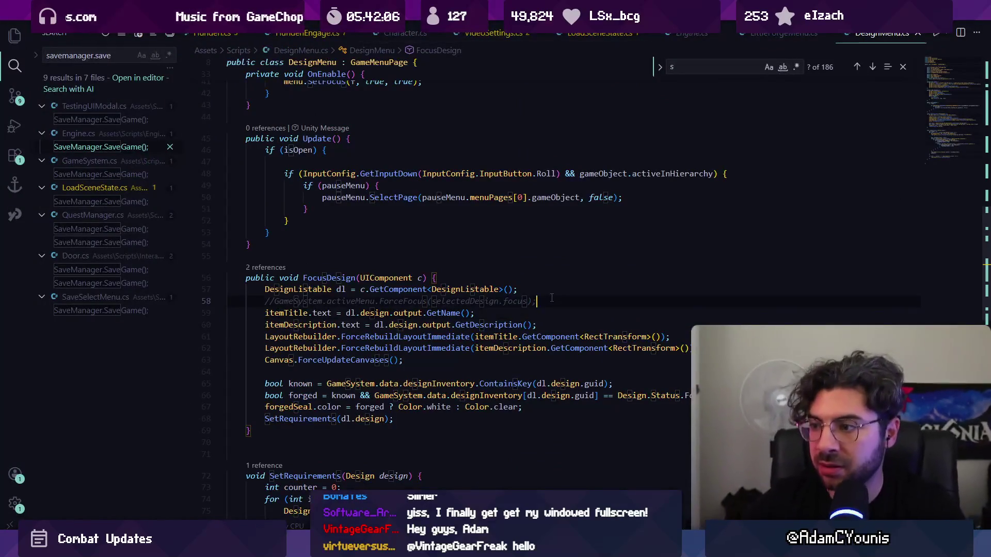
left_click(551, 299)
key("Return")
type("Debug>")
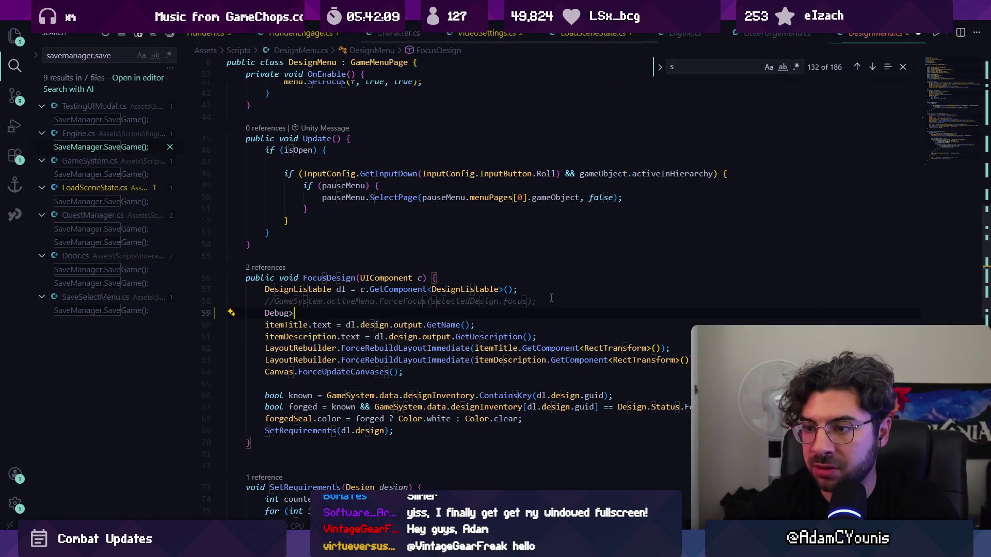
type(".Log(\"Focusing design \" + dl.design.output.GetName());")
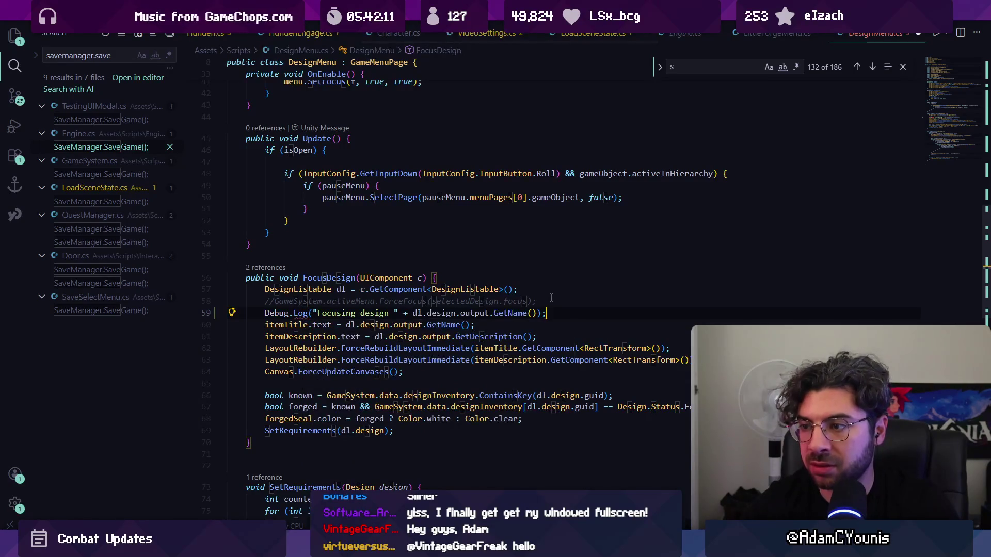
Step: Replay the Designs to Forge menu and open LittleForgeMenu.cs at failing line 168
key("alt+Tab")
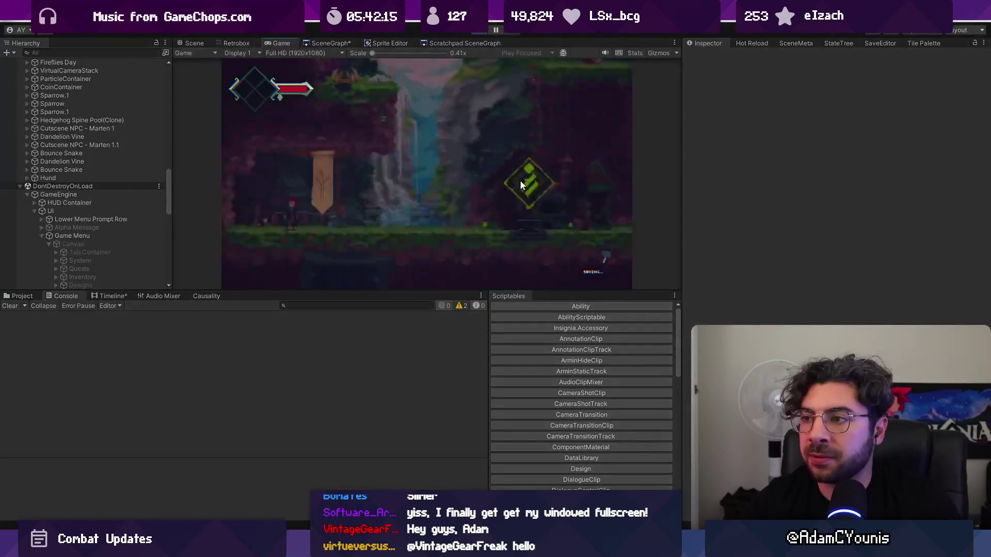
key("e")
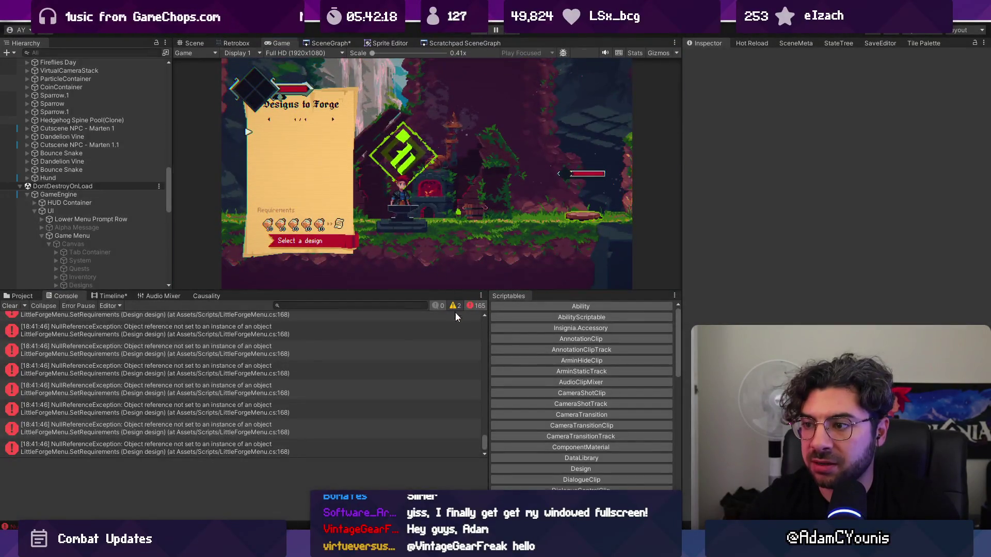
key("ctrl+p")
left_click_drag(487, 443, 479, 314)
left_click(316, 323)
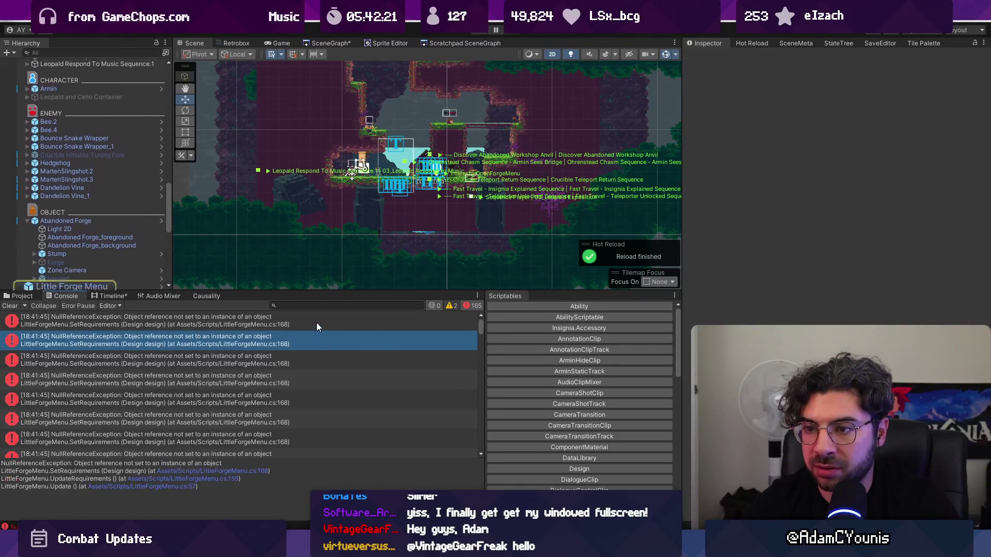
left_click(231, 472)
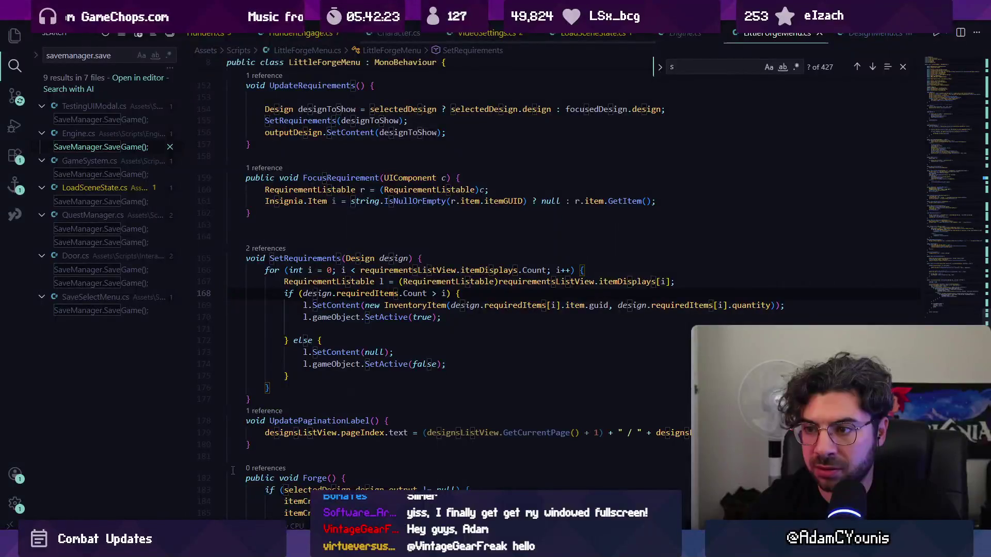
Step: Bring the debug log line to the start of FocusDesign in DesignMenu.cs
key("alt+Left")
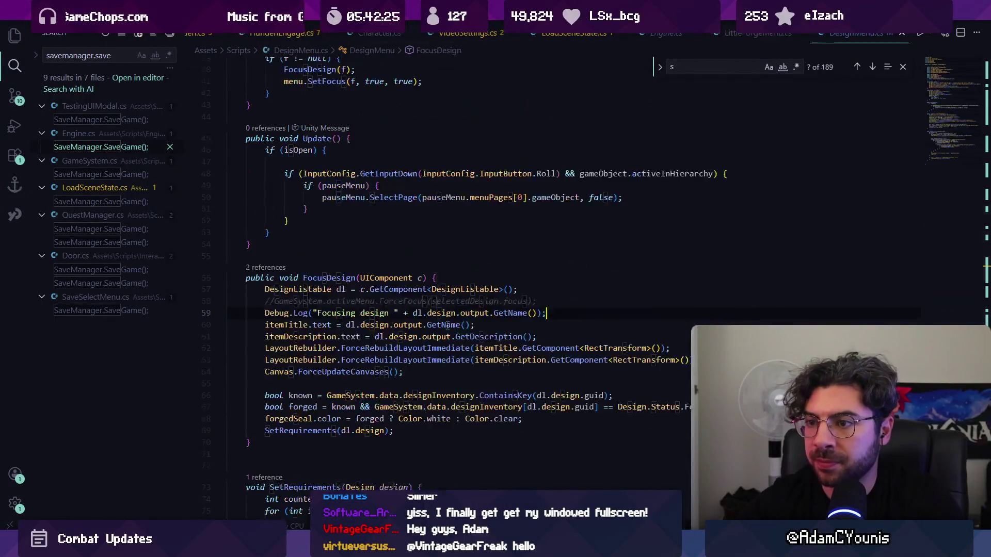
left_click(446, 325)
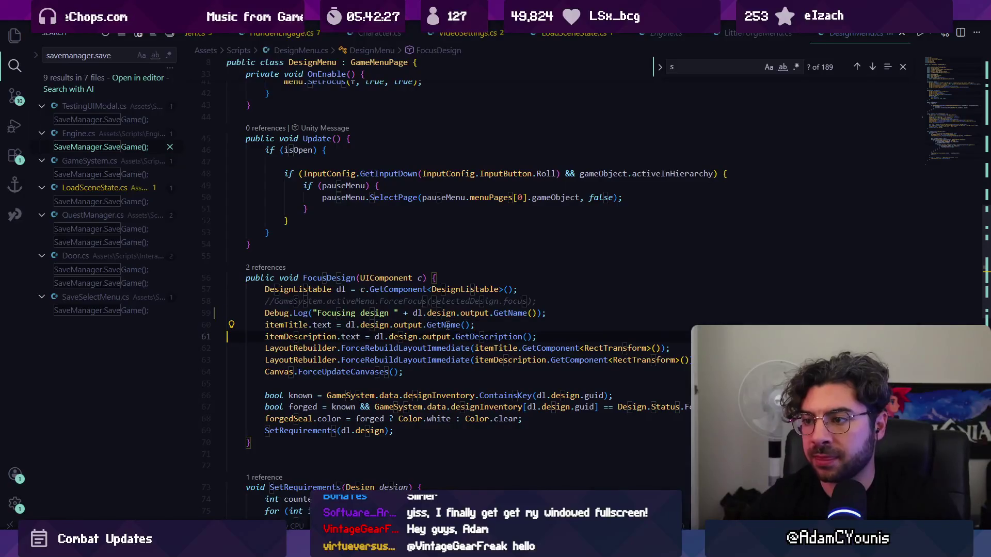
key("Up")
key("ctrl+l")
key("Delete")
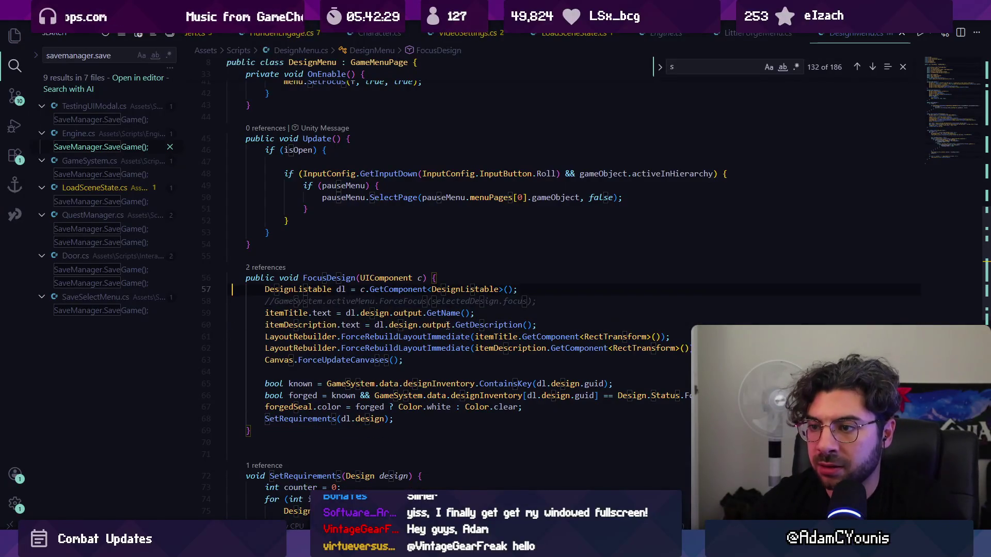
key("ctrl+z")
key("ctrl+z")
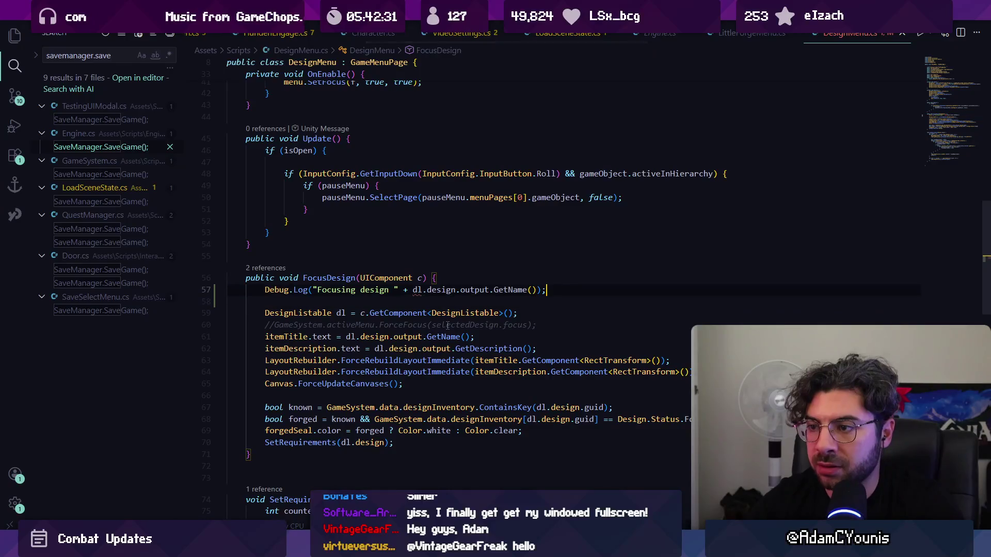
Step: Move the log below the DesignListable line and trim it to print dl.design only
key("Left")
key("Left")
key("Left")
key("ctrl+shift+Left")
key("ctrl+shift+Left")
key("ctrl+shift+Left")
key("ctrl+Left")
key("ctrl+shift+Right")
key("ctrl+shift+Right")
key("ctrl+shift+Right")
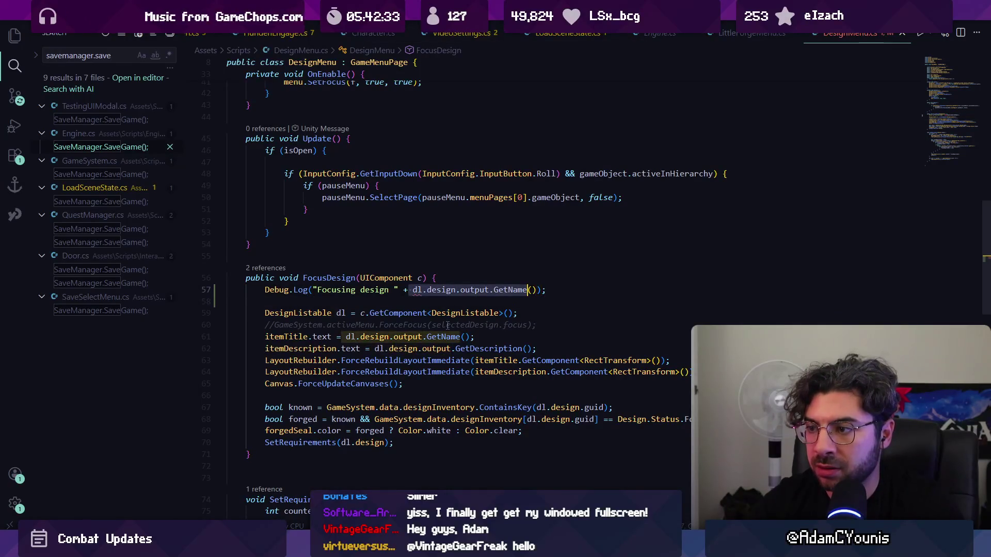
key("shift+Right")
key("shift+Right")
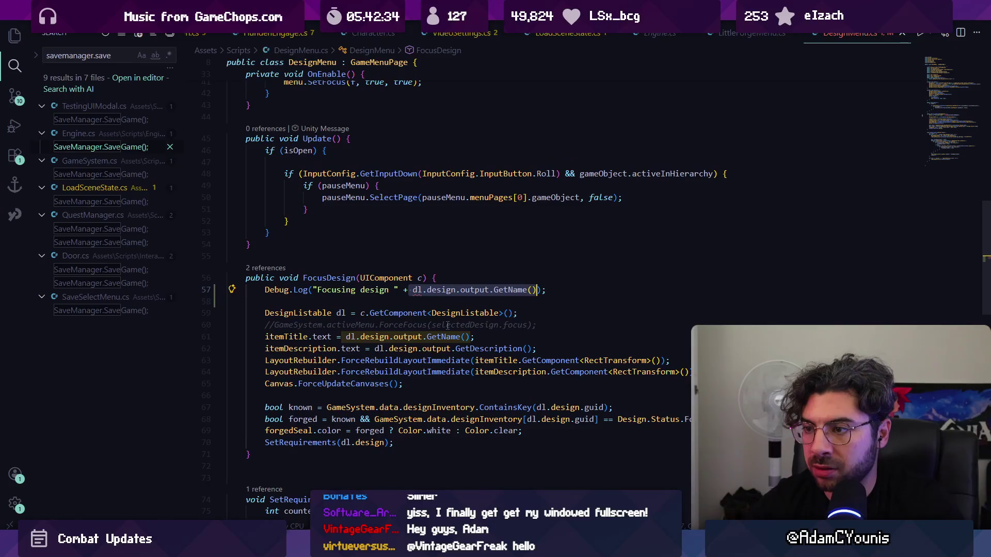
key("alt+Down")
key("alt+Down")
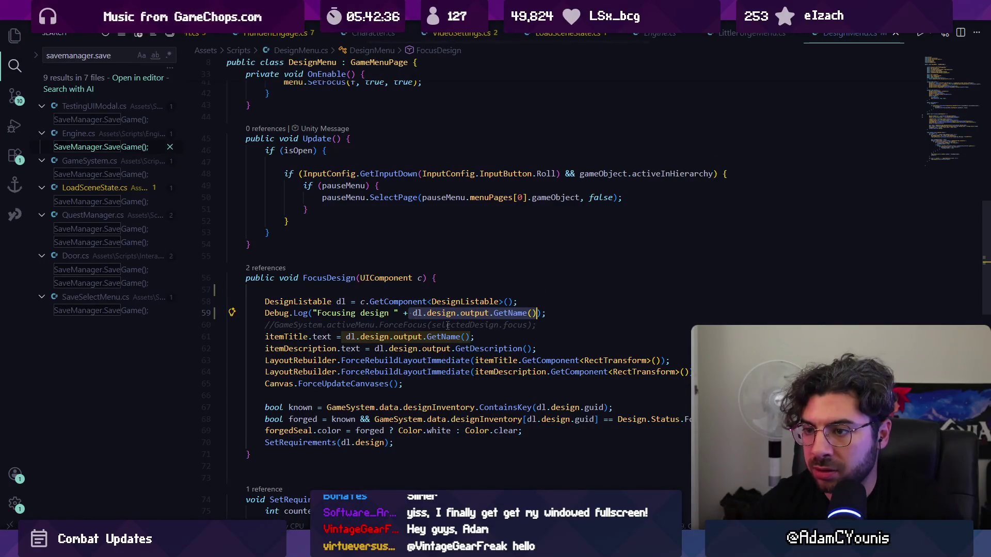
key("Right")
key("Left")
key("Left")
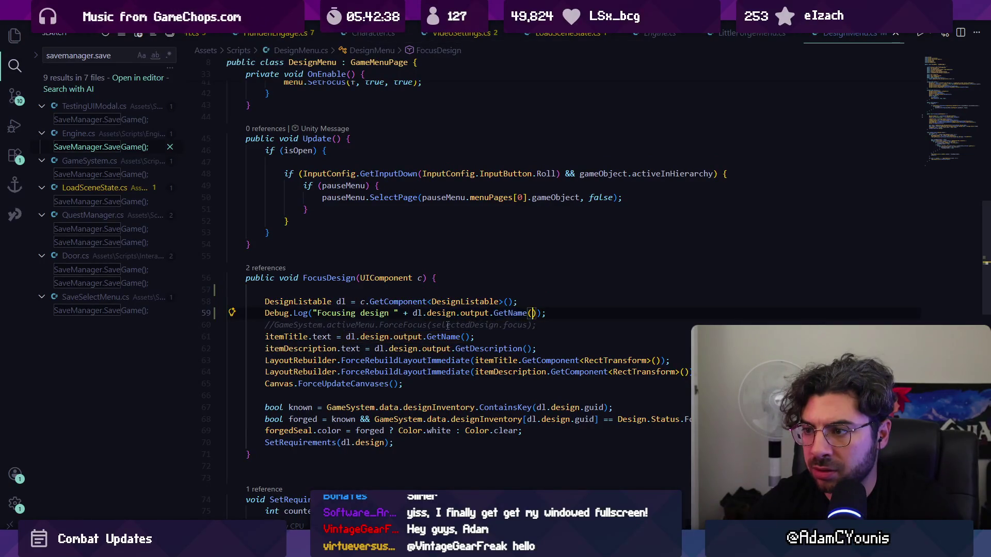
key("ctrl+shift+Left")
key("ctrl+shift+Left")
key("ctrl+shift+Left")
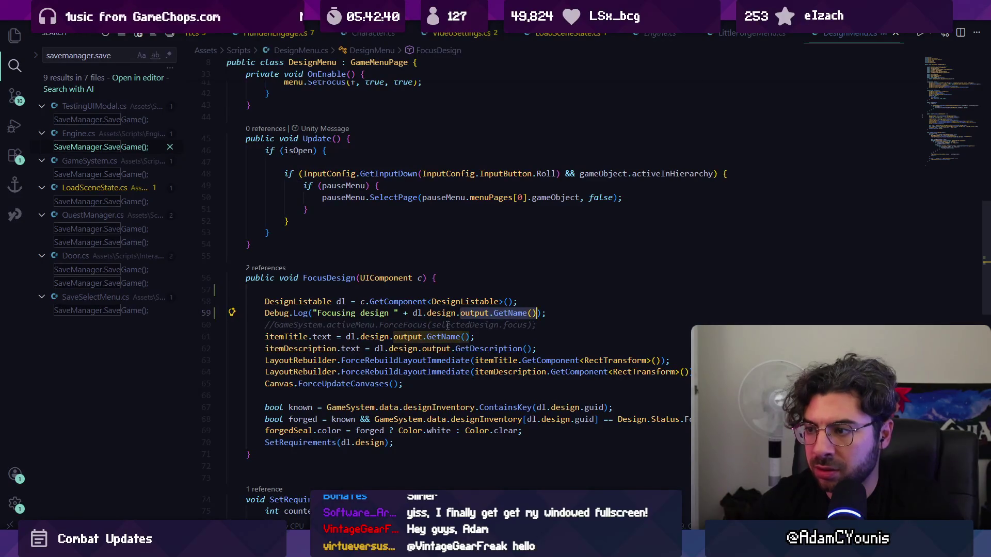
key("BackSpace")
key("BackSpace")
Step: Replay the game and open LittleForgeMenu.cs at the first error's failing line
key("alt+Tab")
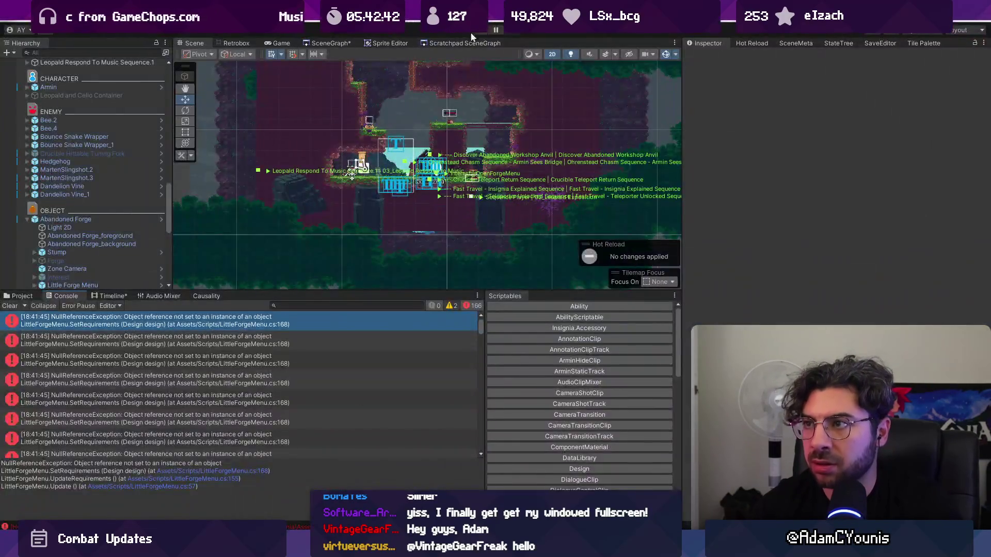
left_click(478, 32)
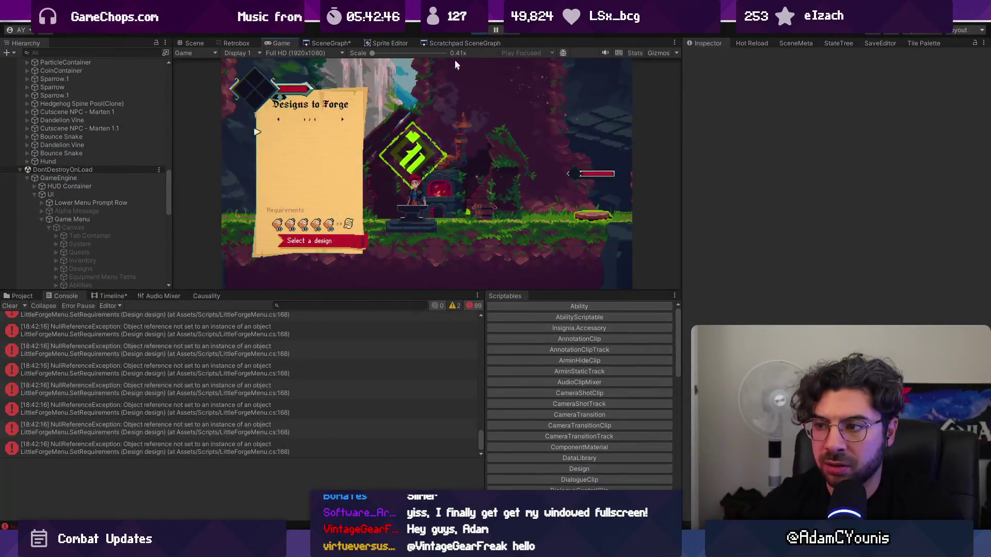
left_click(482, 33)
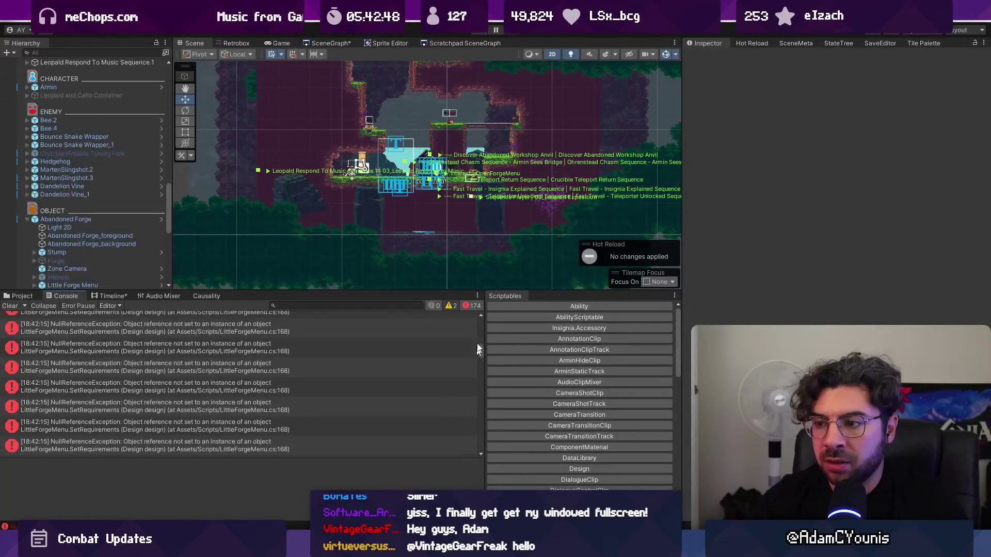
scroll(311, 361, "up", 15)
left_click(310, 320)
left_click(224, 470)
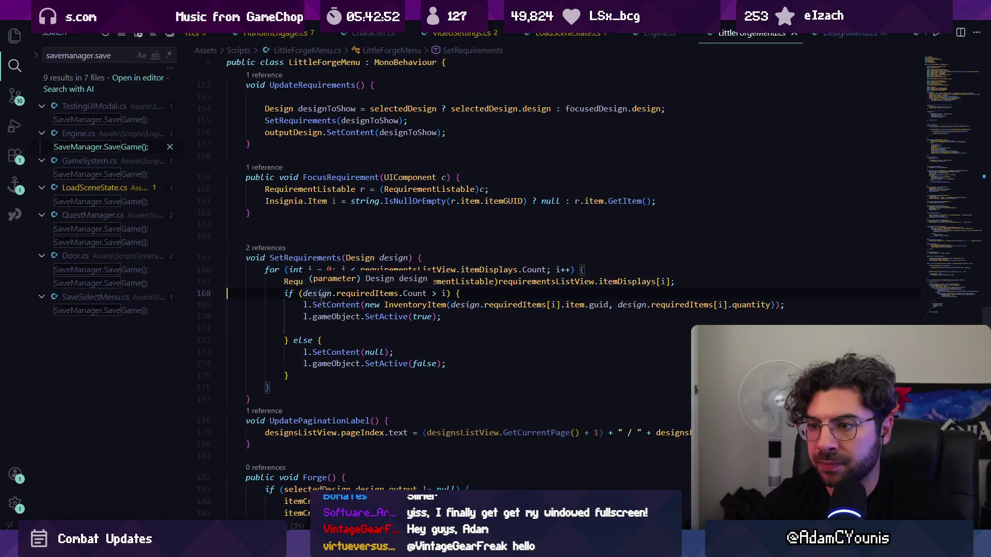
Step: Remove the log from FocusDesign and paste it into LittleForgeMenu's requirements loop
key("alt+Left")
key("shift+Up")
key("ctrl+c")
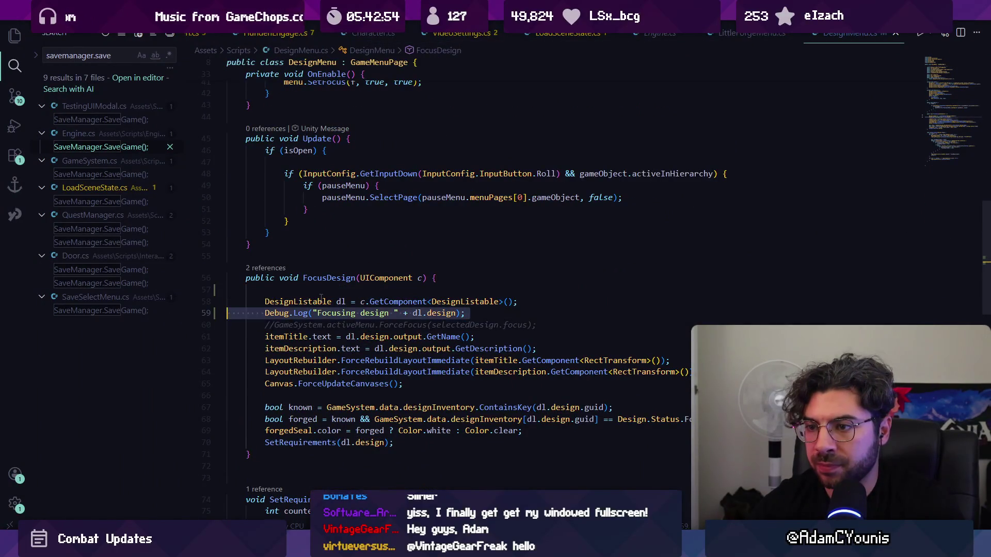
key("BackSpace")
key("alt+Right")
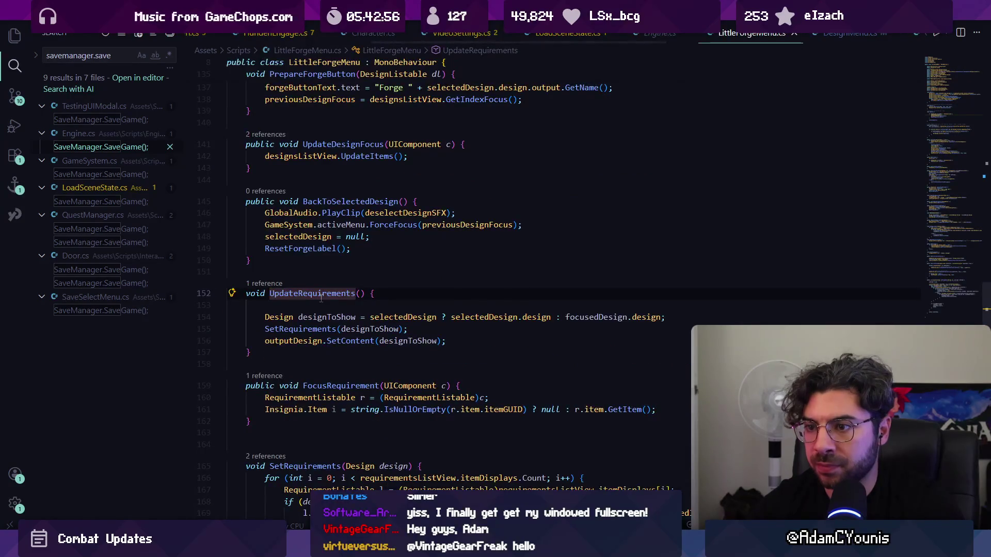
key("Up")
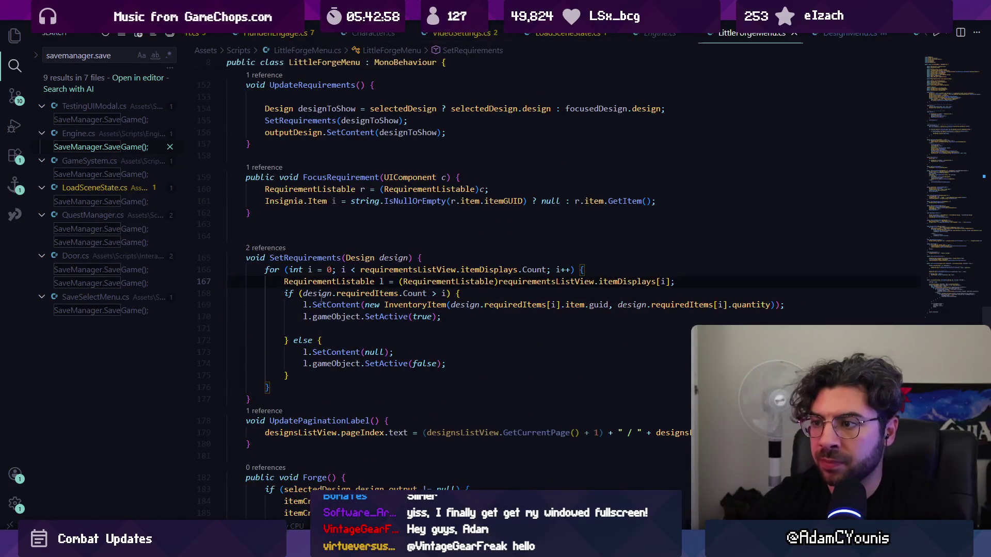
key("ctrl+v")
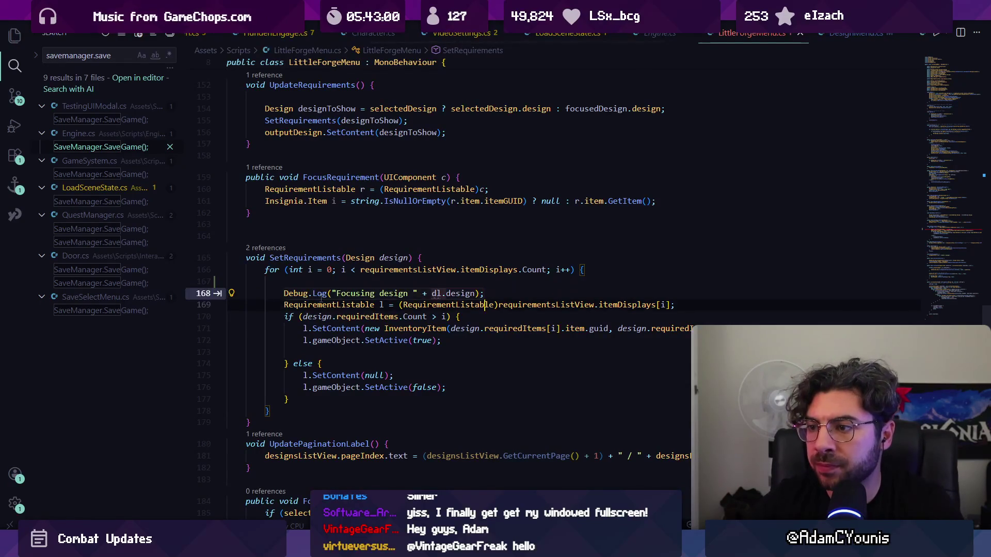
Step: Delete the debug log from the requirements loop and return to Unity
key("Up")
key("Up")
key("Up")
key("shift+alt+Right")
key("shift+alt+Right")
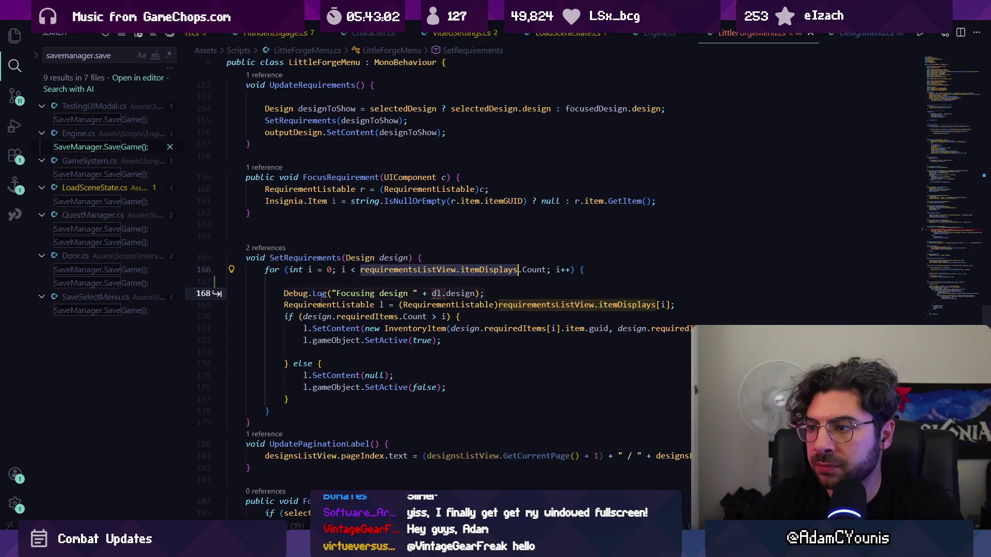
key("shift+alt+Right")
key("Down")
key("Down")
key("Down")
key("ctrl+Left")
key("ctrl+Left")
key("ctrl+Left")
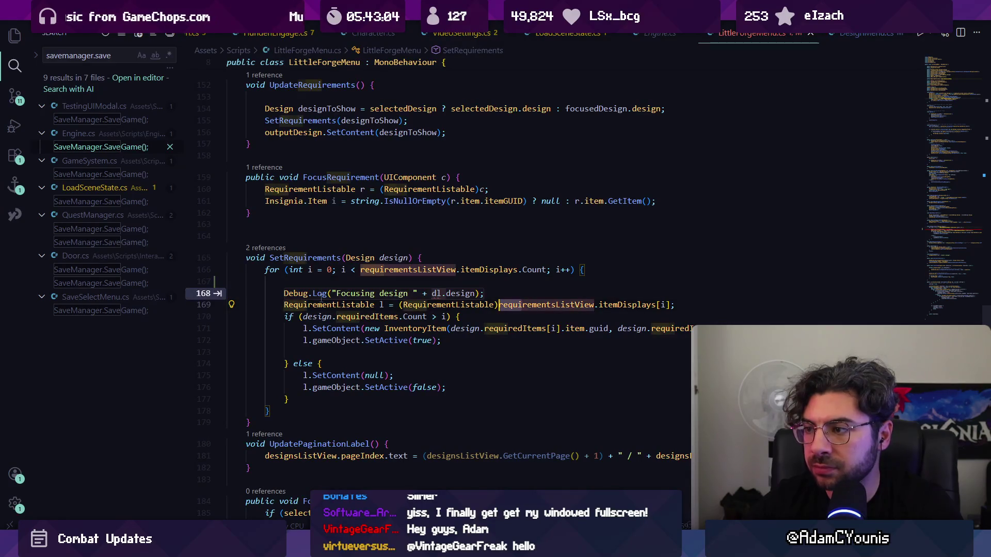
key("Up")
key("Home")
key("shift+Down")
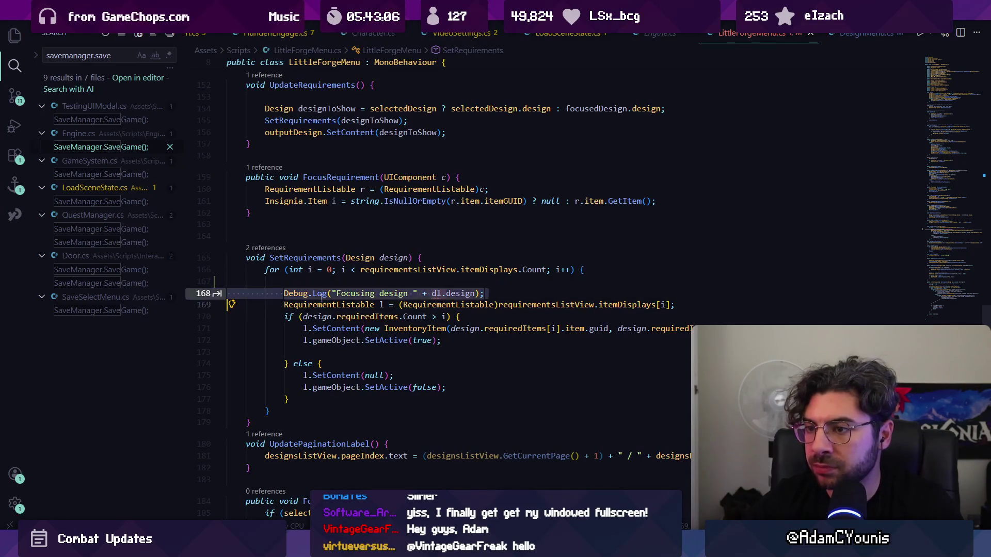
key("BackSpace")
key("alt+Tab")
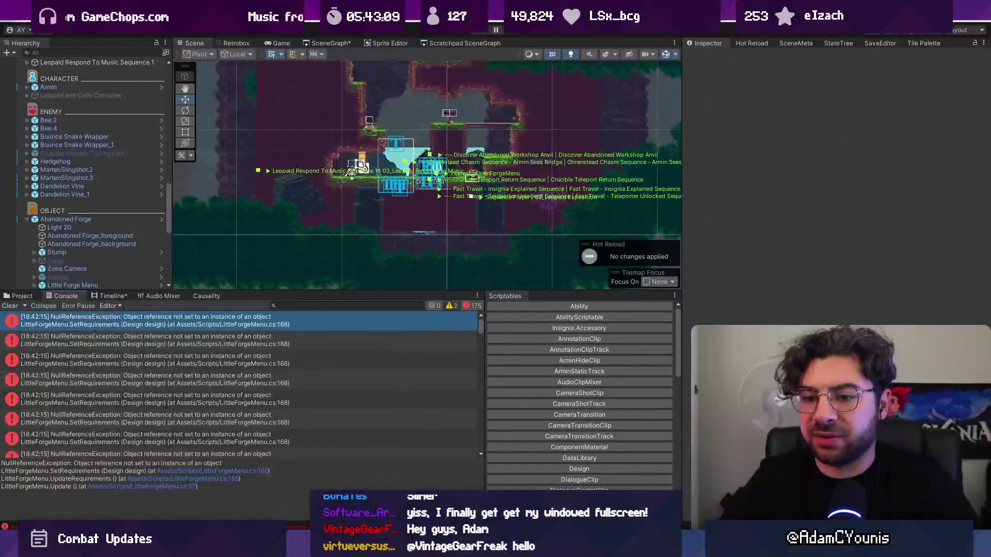
Step: Add a Debug.Log after line 154 of LittleForgeMenu's UpdateRequirements and save
left_click(143, 487)
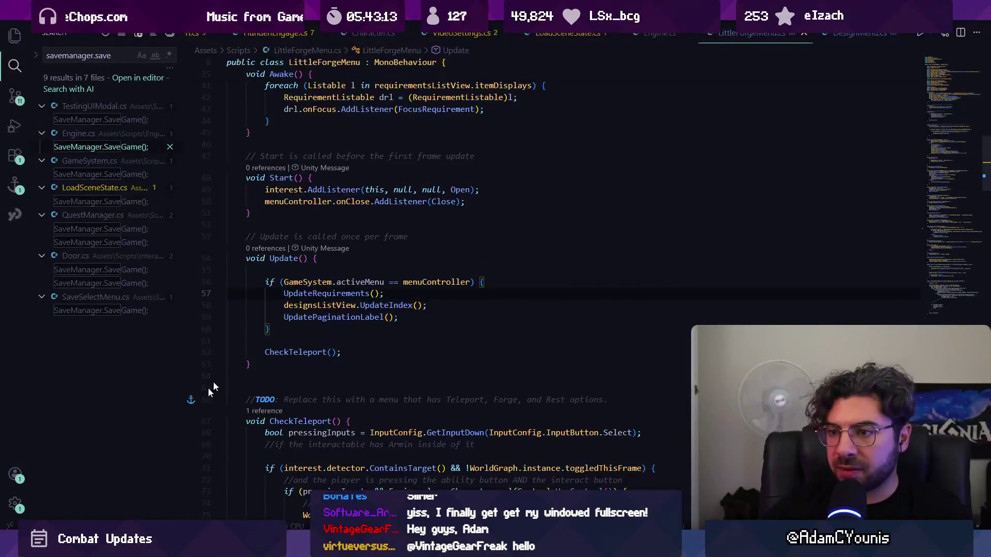
left_click(309, 295, "ctrl")
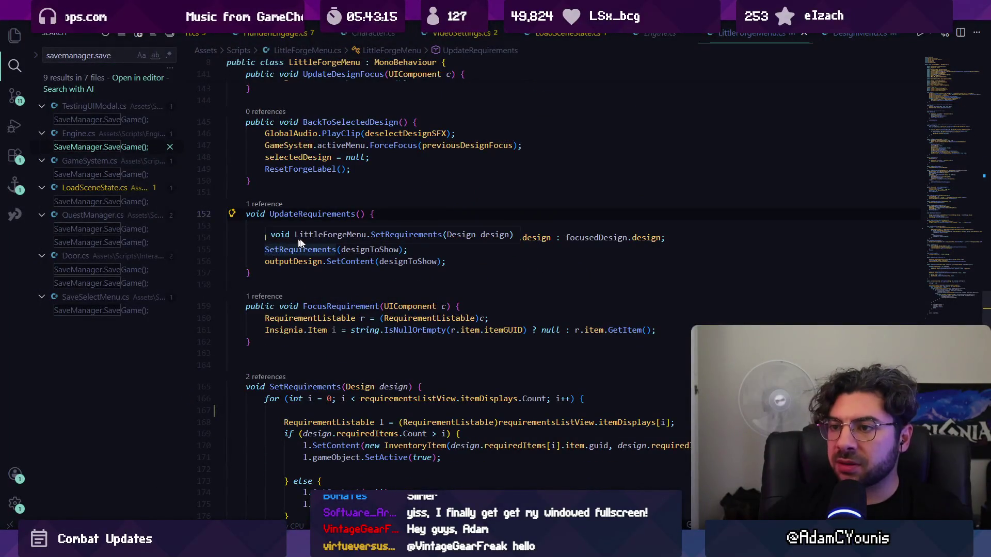
left_click(337, 238)
left_click(695, 239)
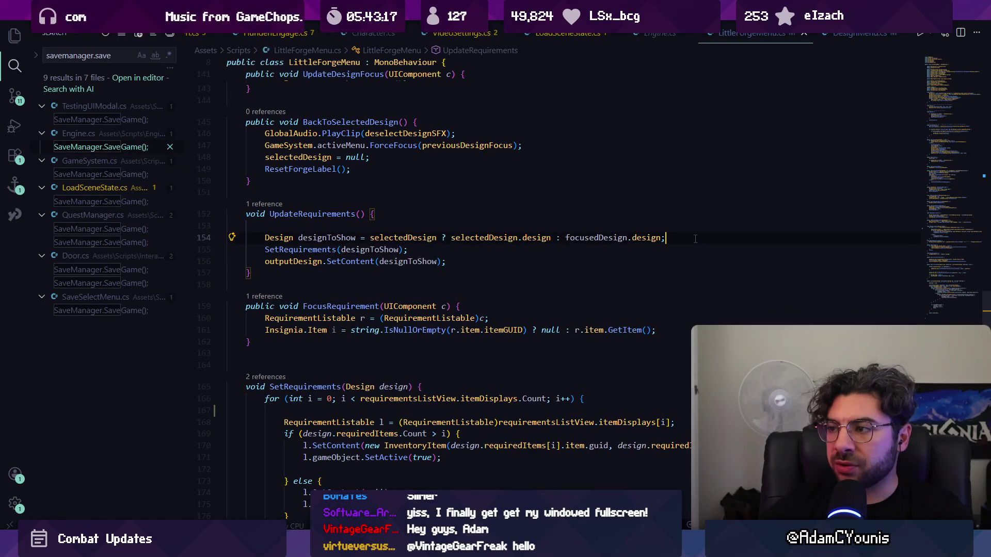
key("Return")
type("DFebu")
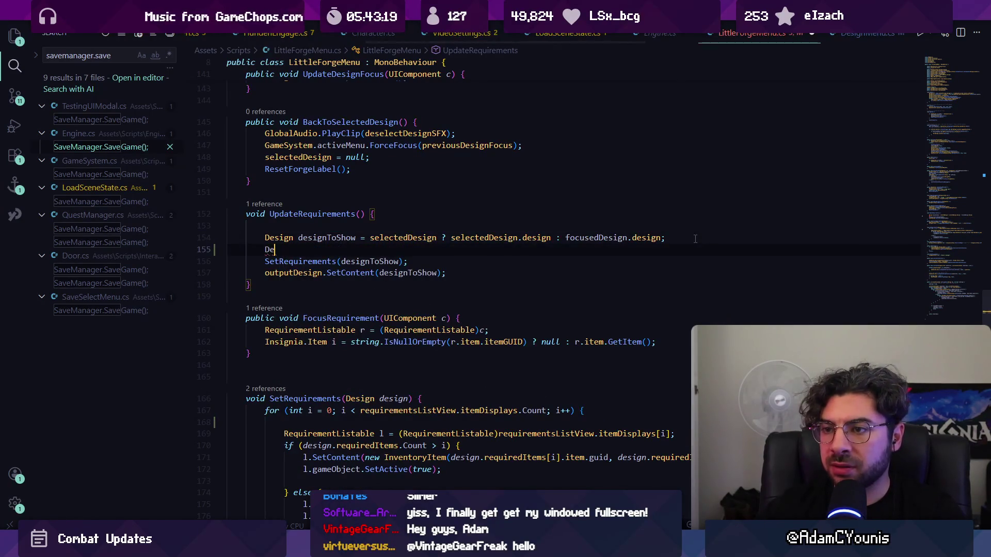
type("bug.Log")
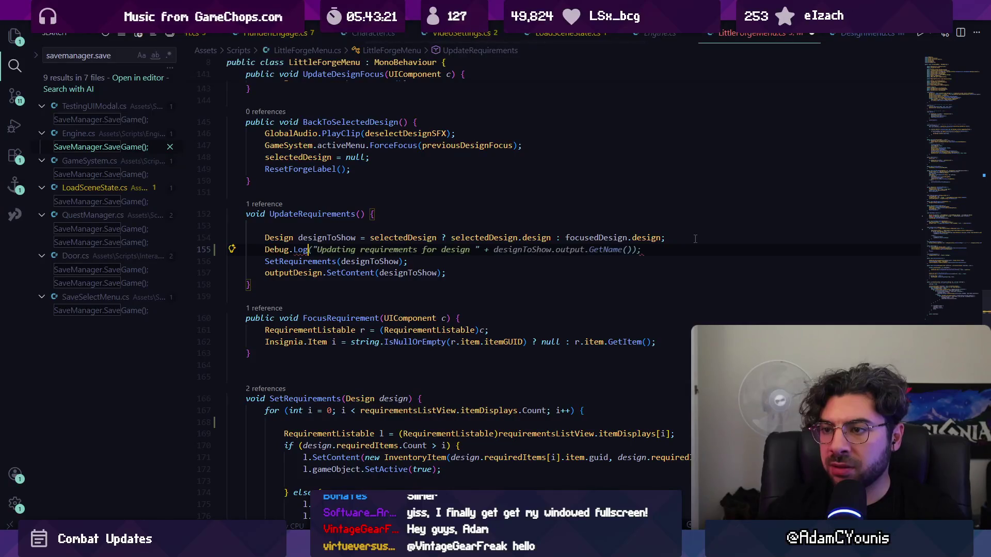
key("Tab")
key("ctrl+s")
Step: Run the game and flip the journal to the Designs page
key("alt+Tab")
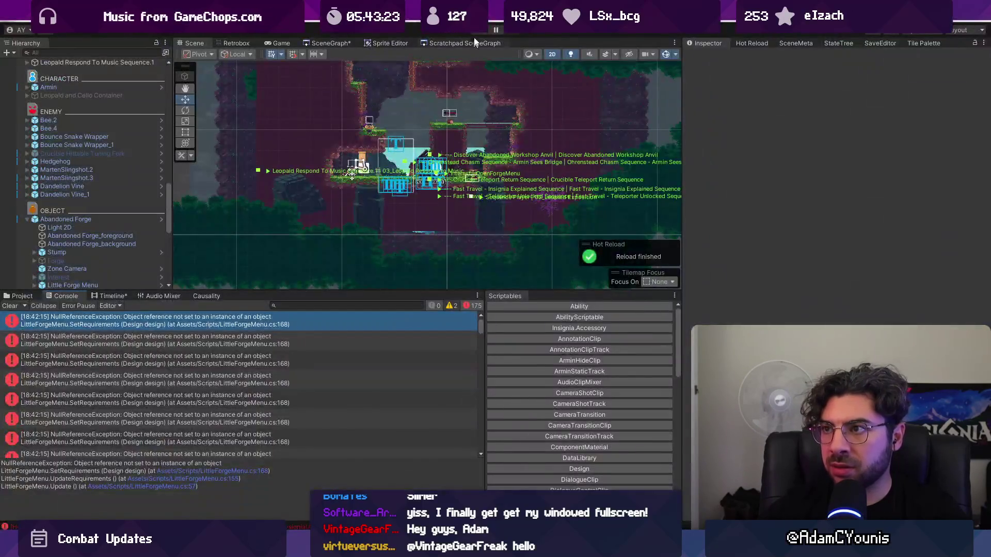
key("ctrl+p")
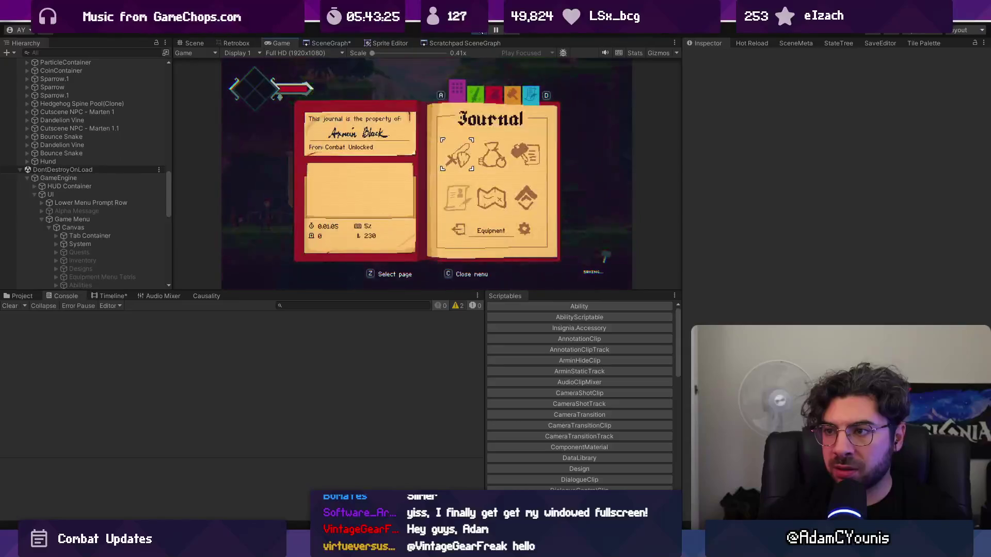
key("Right")
key("z")
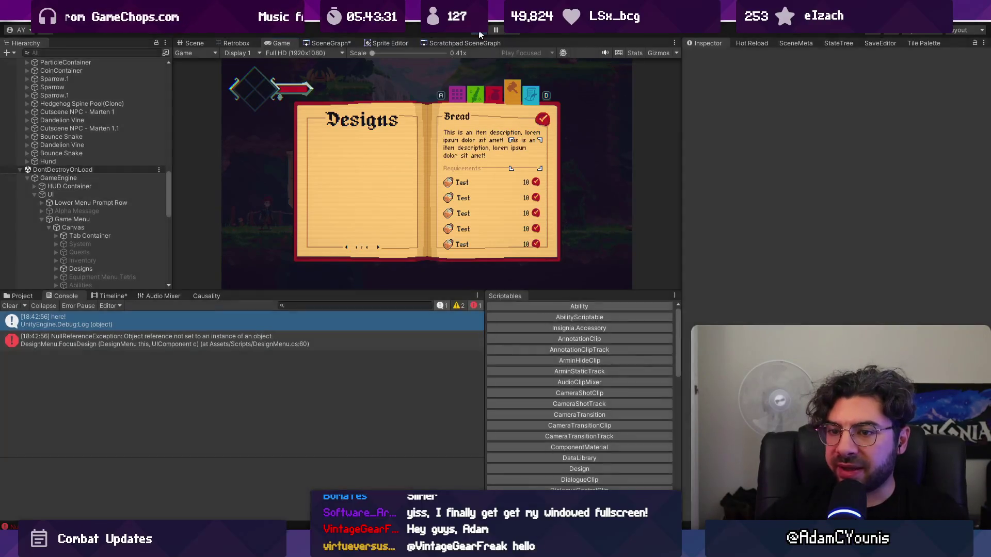
Step: Delete DesignMenu.cs's leftover Debug.Log("here!") line and return to Unity to recompile
double_click(203, 322)
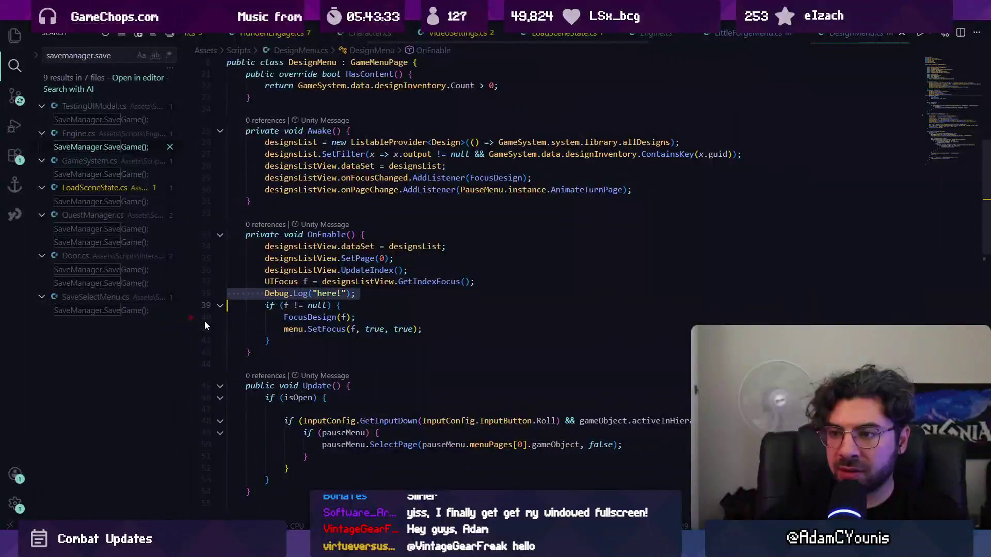
key("ctrl+shift+k")
key("ctrl+Tab")
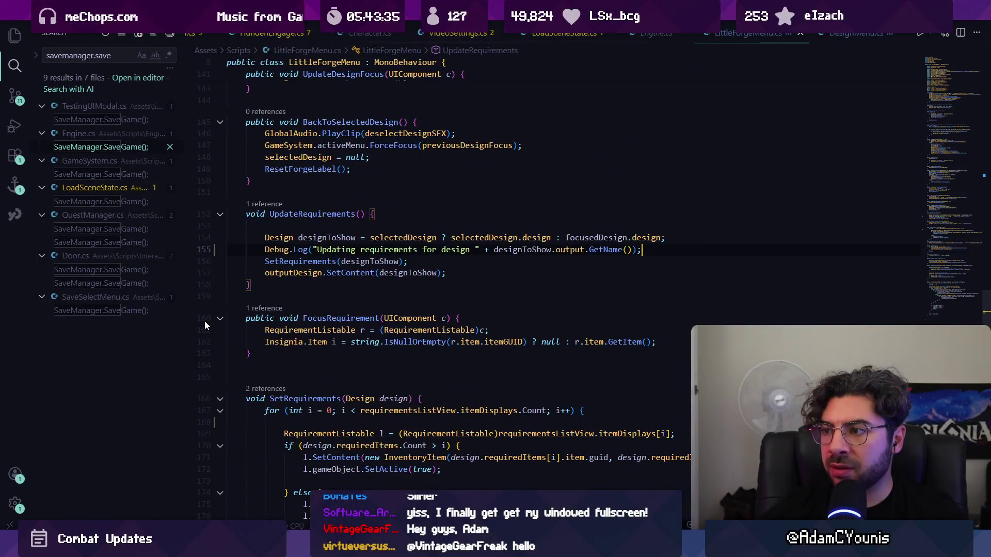
key("alt+Tab")
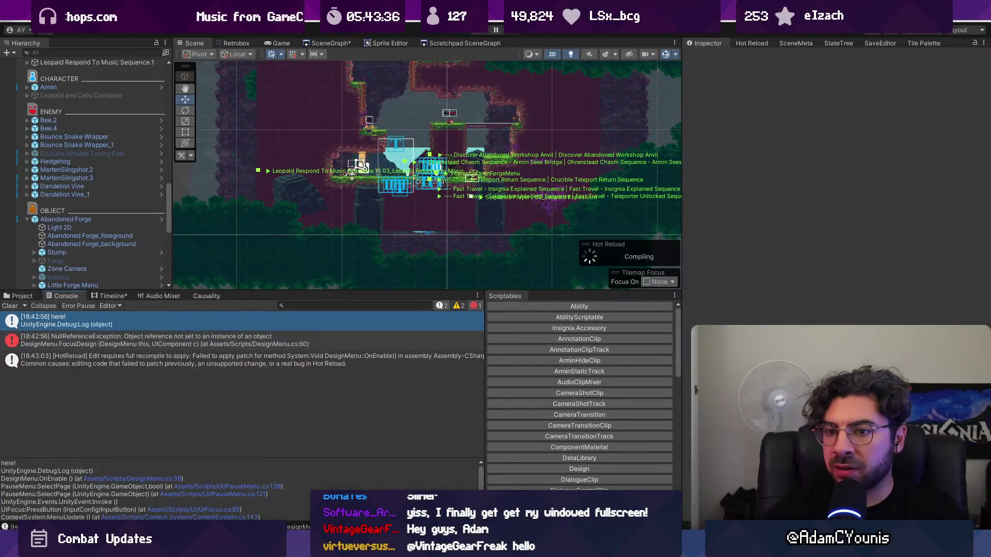
mouse_move(336, 548)
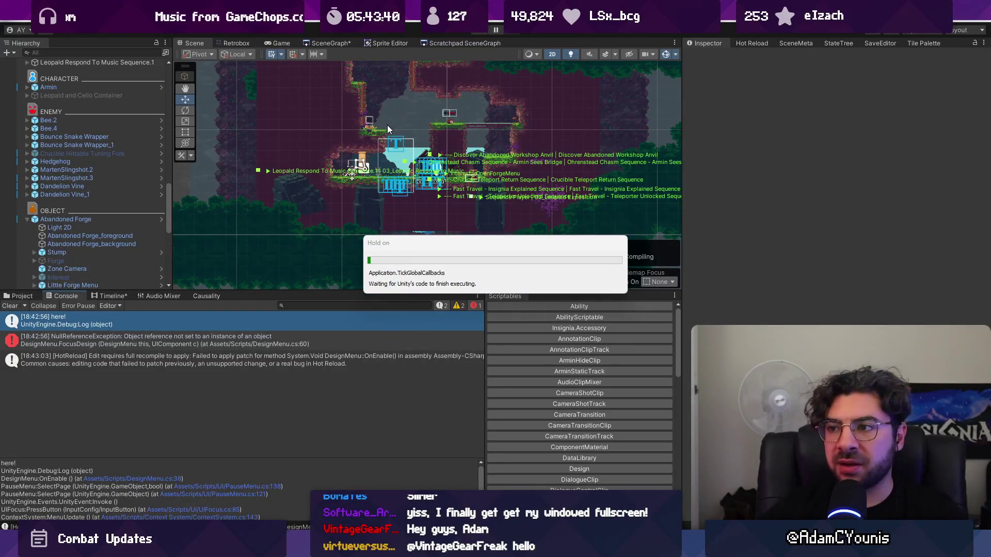
Step: Open GameEngine's Combat Unlocked progress state and browse its flags, toggling Scale Ensign Design
scroll(139, 103, "up", 10)
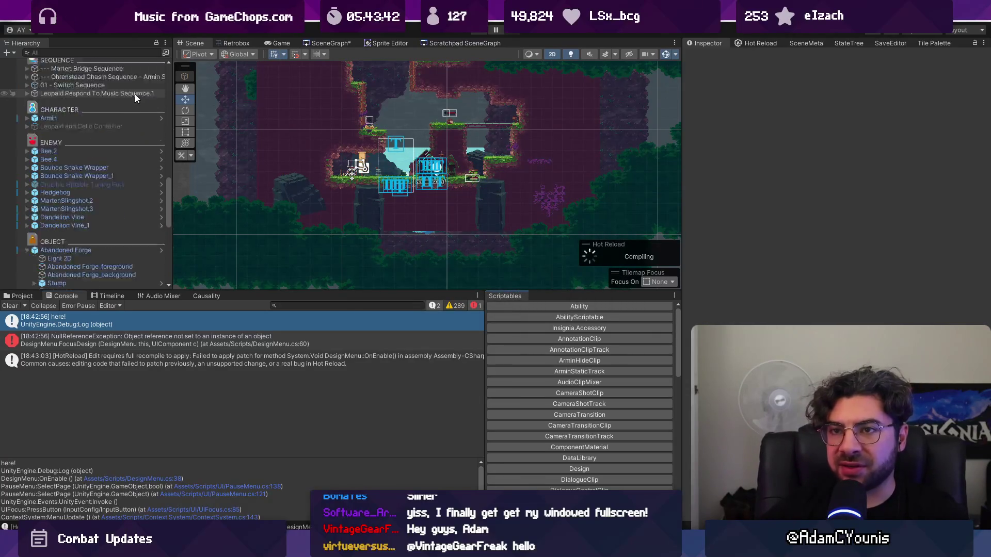
left_click(125, 90)
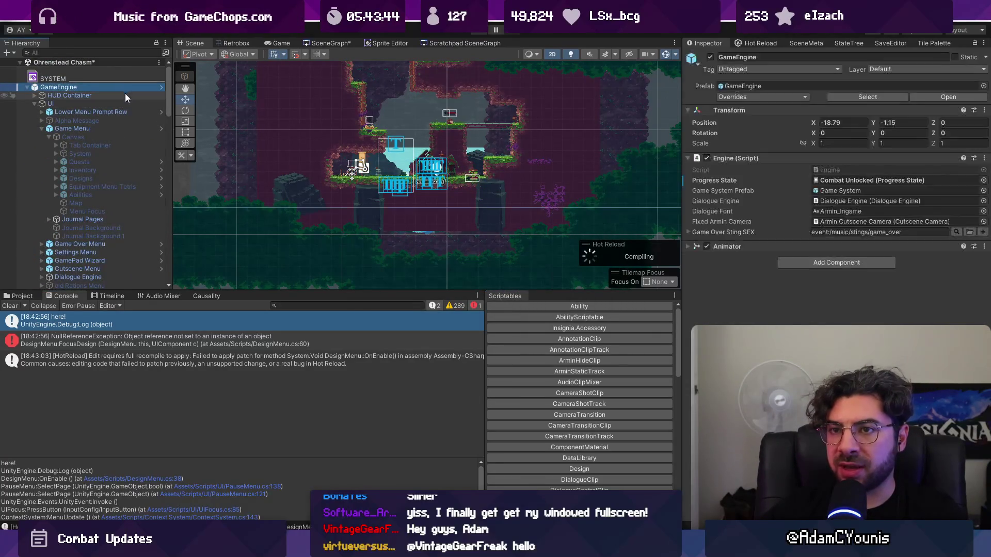
left_click(975, 179)
double_click(971, 179)
scroll(913, 191, "down", 15)
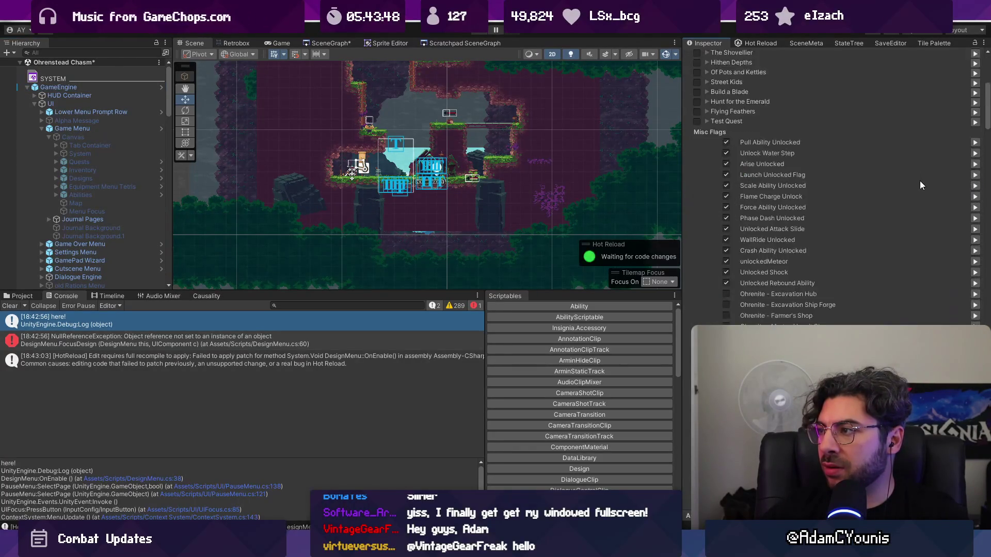
scroll(899, 208, "down", 15)
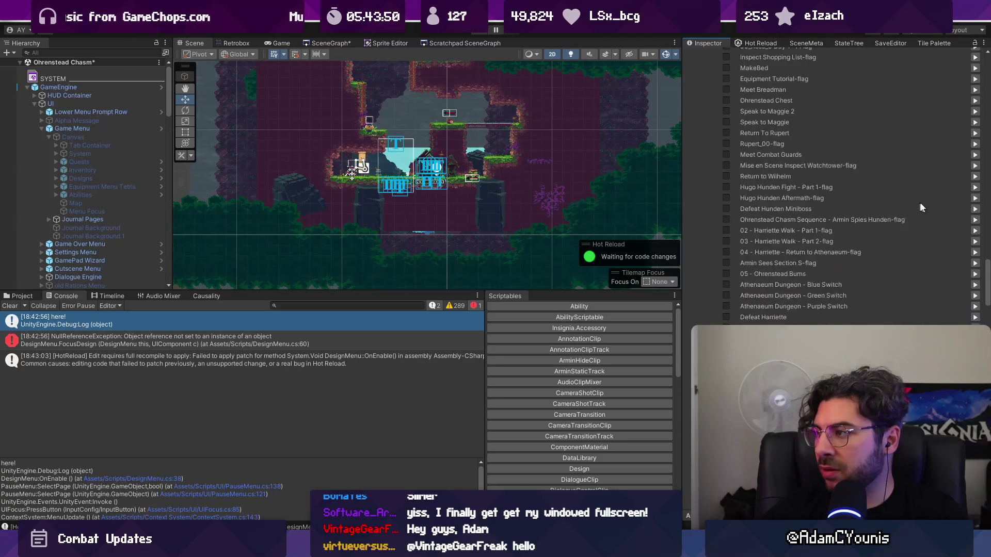
scroll(805, 292, "up", 10)
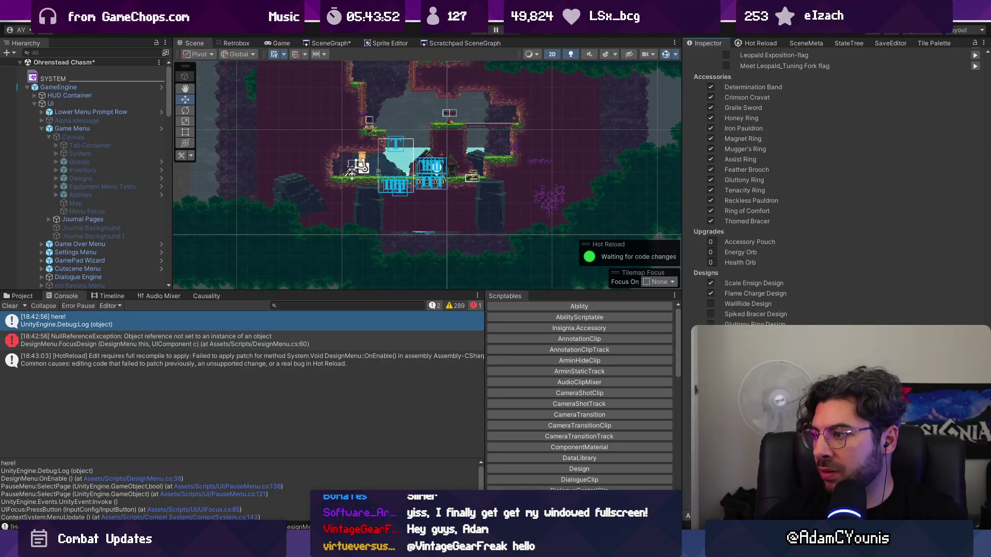
scroll(714, 259, "down", 3)
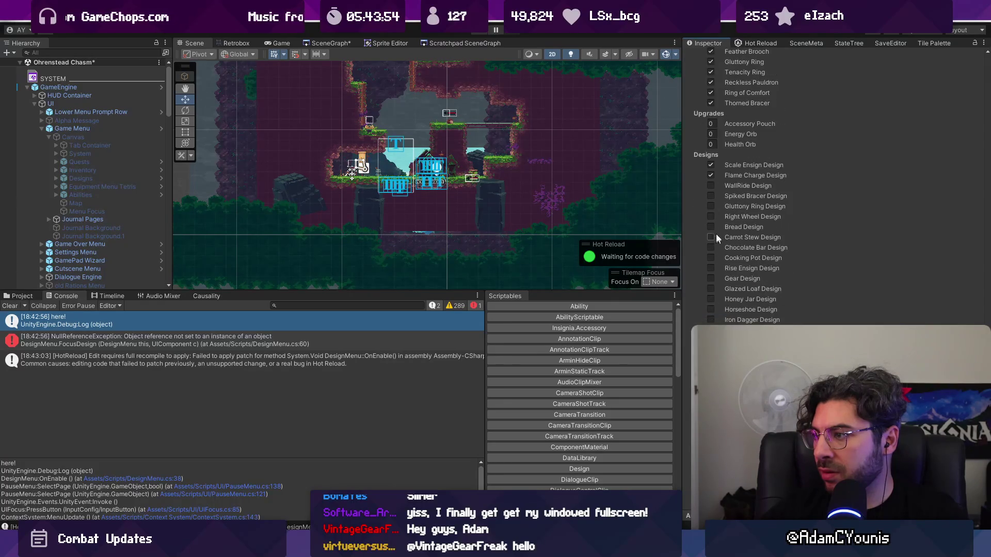
left_click(711, 166)
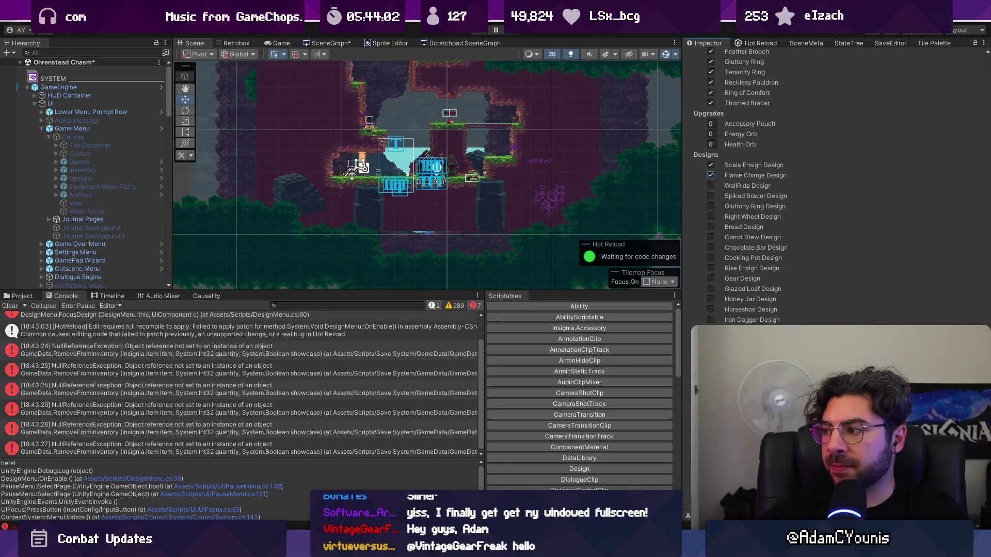
scroll(836, 186, "up", 15)
Step: Open the Combat Unlocked asset from the 01_Ohrenstead folder in the Project browser
left_click(980, 54)
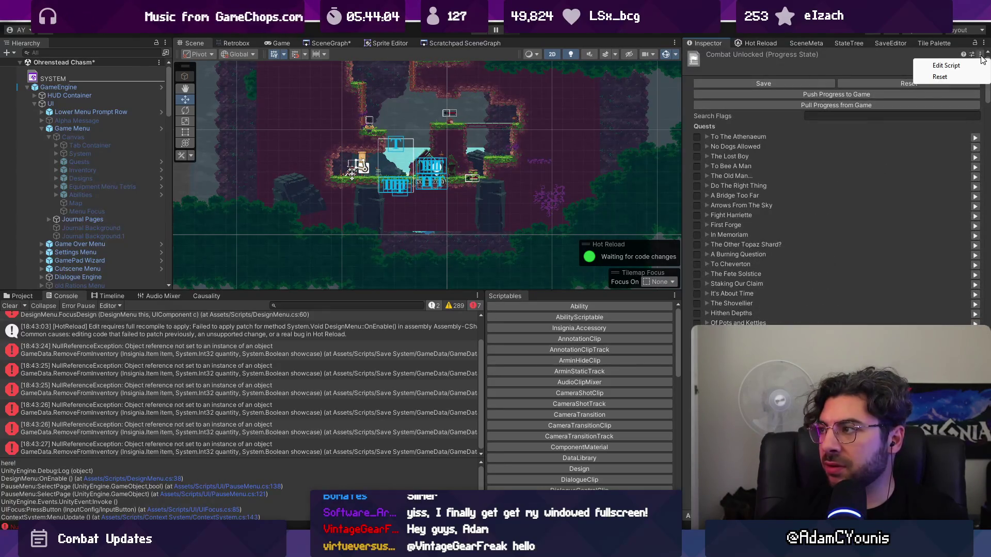
left_click(19, 295)
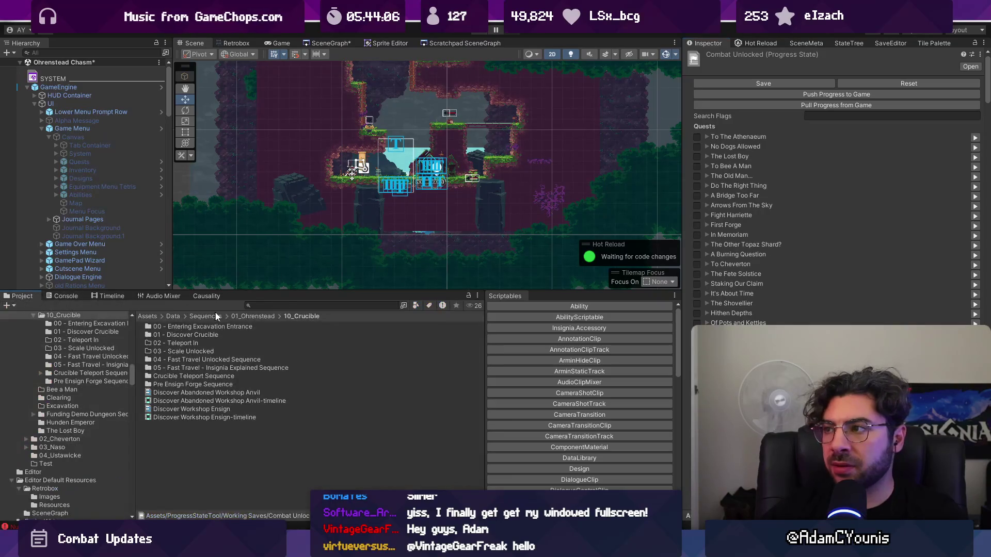
left_click(272, 315)
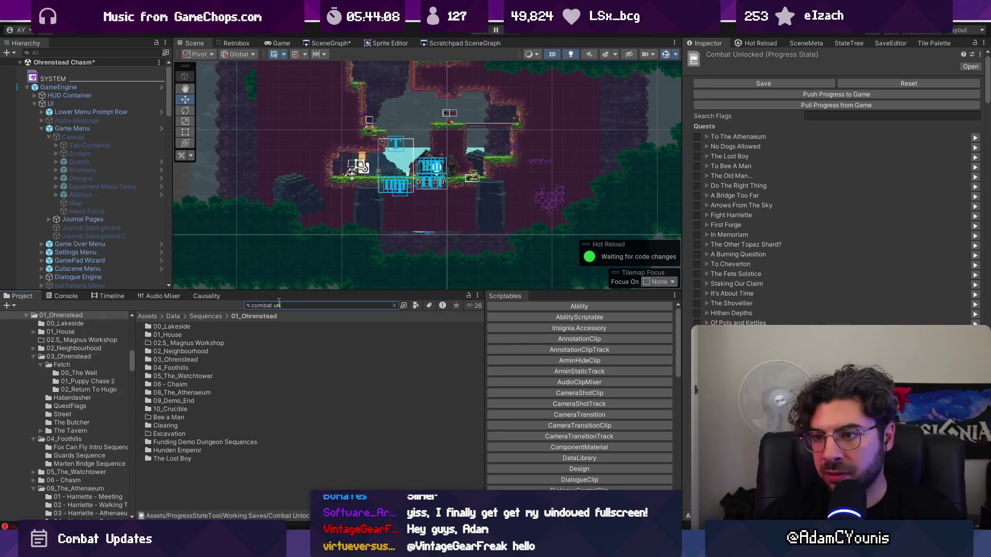
right_click(207, 326)
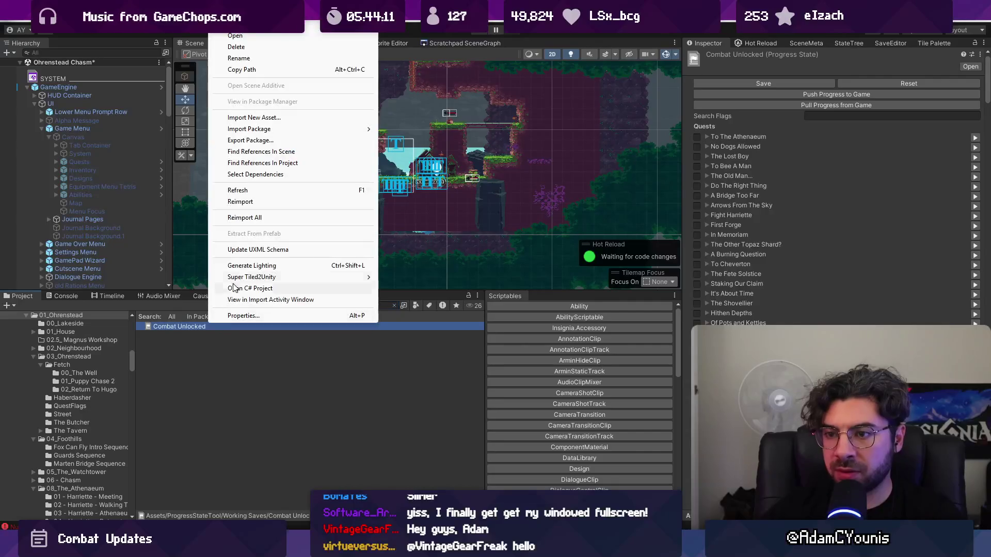
left_click(236, 35)
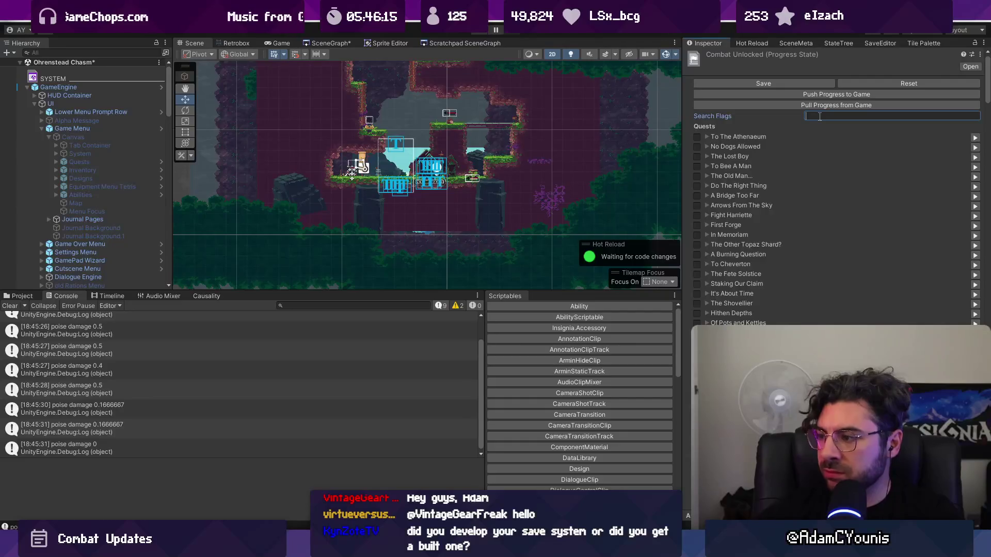
Step: Filter flags by 'unlocked', enable Pull Ability Unlocked onward, save the asset and scene
type("unlocked")
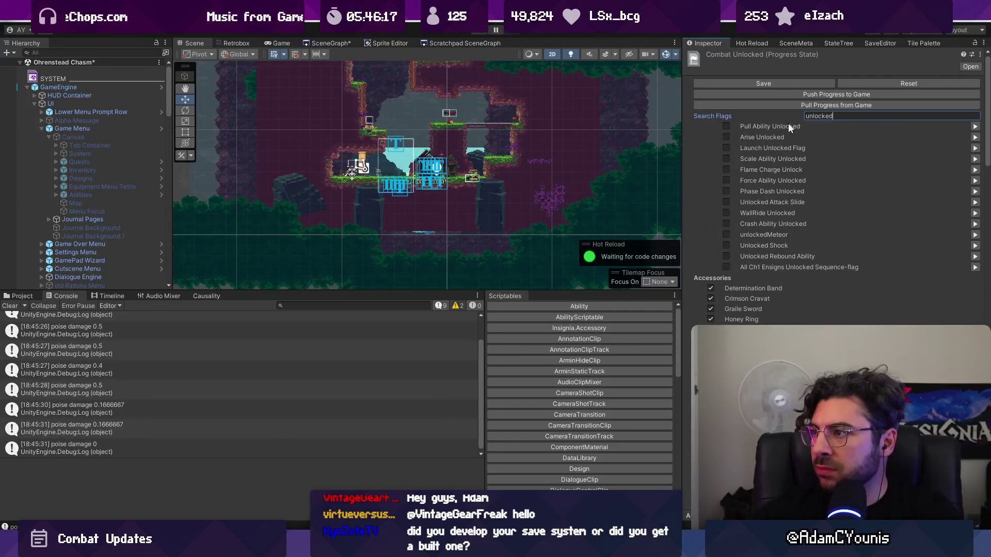
left_click(728, 128)
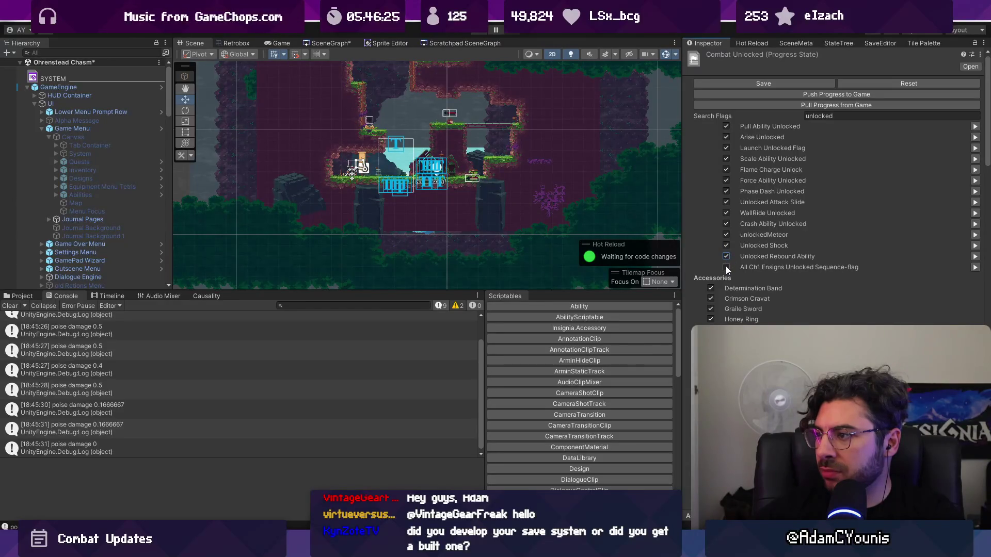
left_click(744, 83)
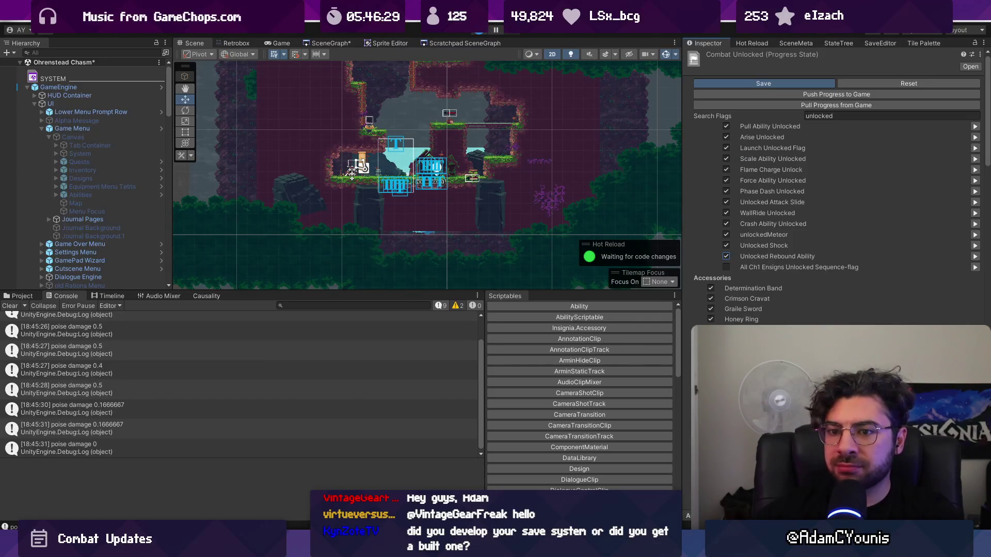
key("ctrl+s")
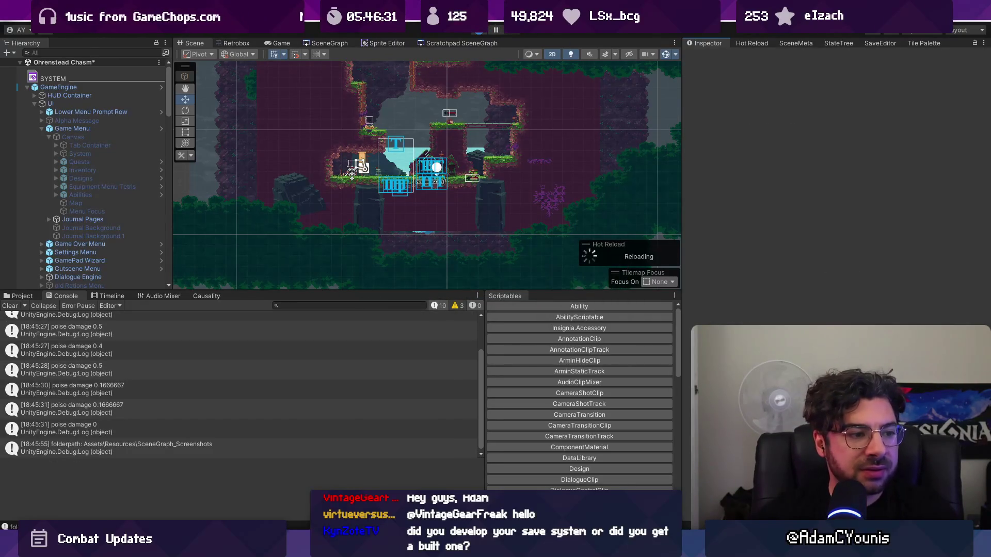
Step: Playtest: skip the opening cutscene, attack the snake, and jump to the high bridge
left_click(479, 32)
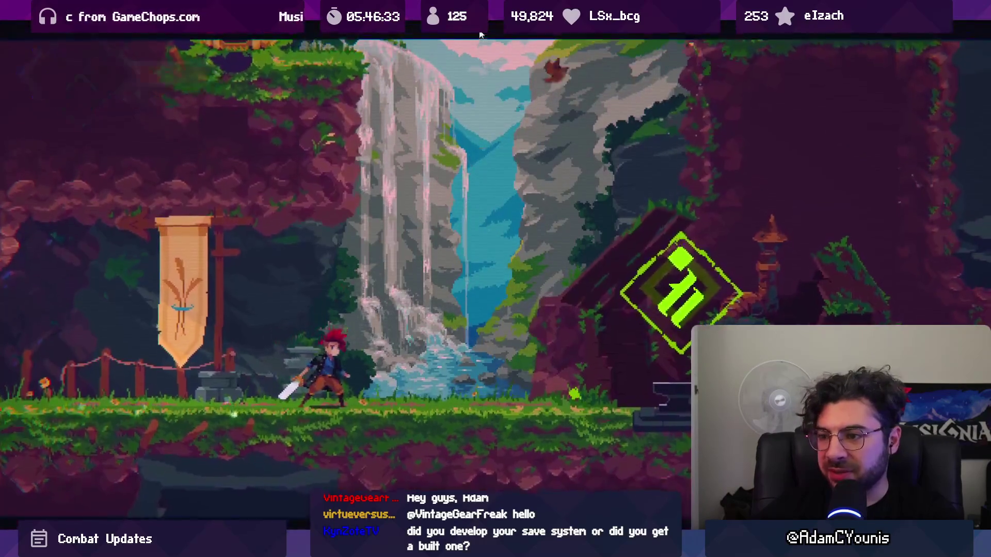
key("Escape")
key("Escape")
key("Escape")
key("Return")
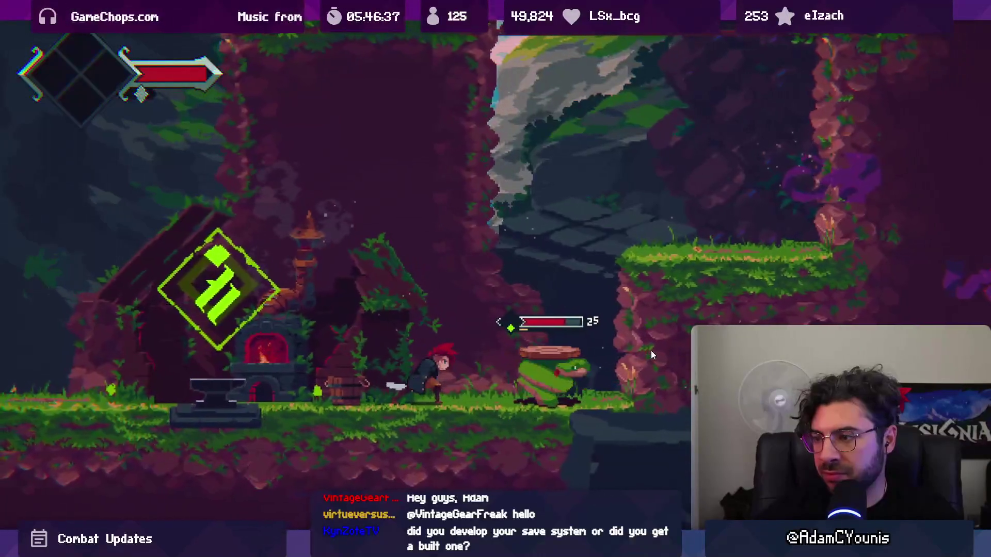
key("Right")
key("x")
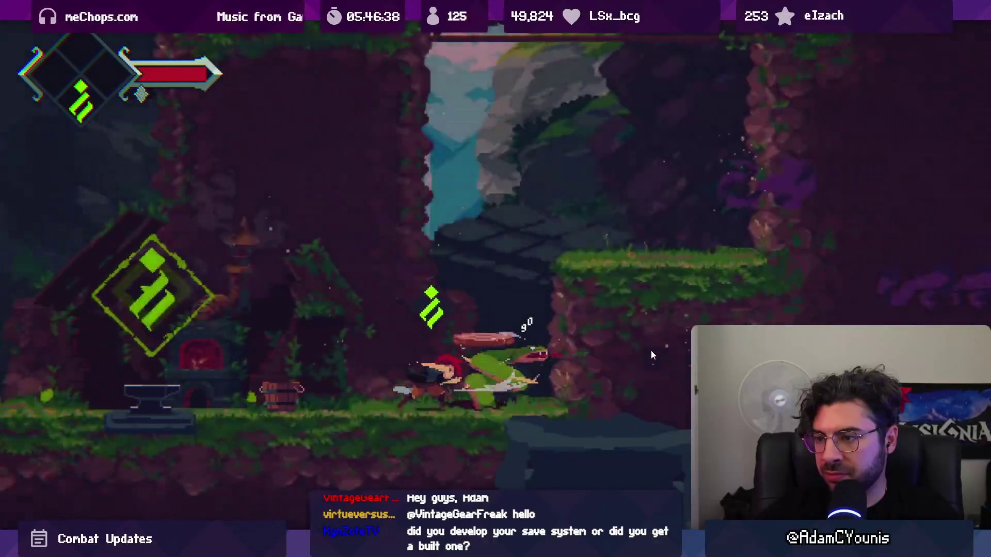
key("z")
key("z")
key("z")
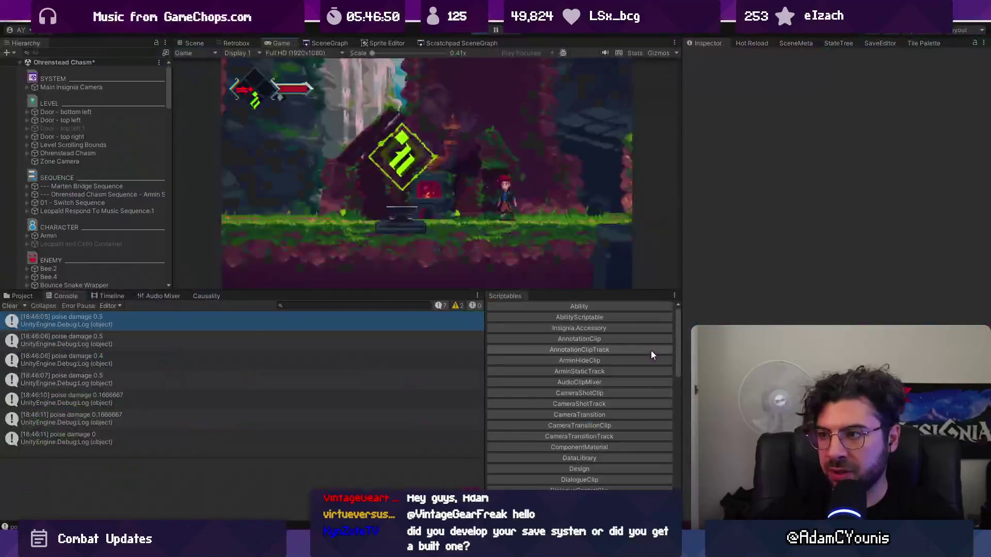
Step: Stop play, check the poise log's source in Stun.cs, clear the console, show SceneGraph
left_click(478, 31)
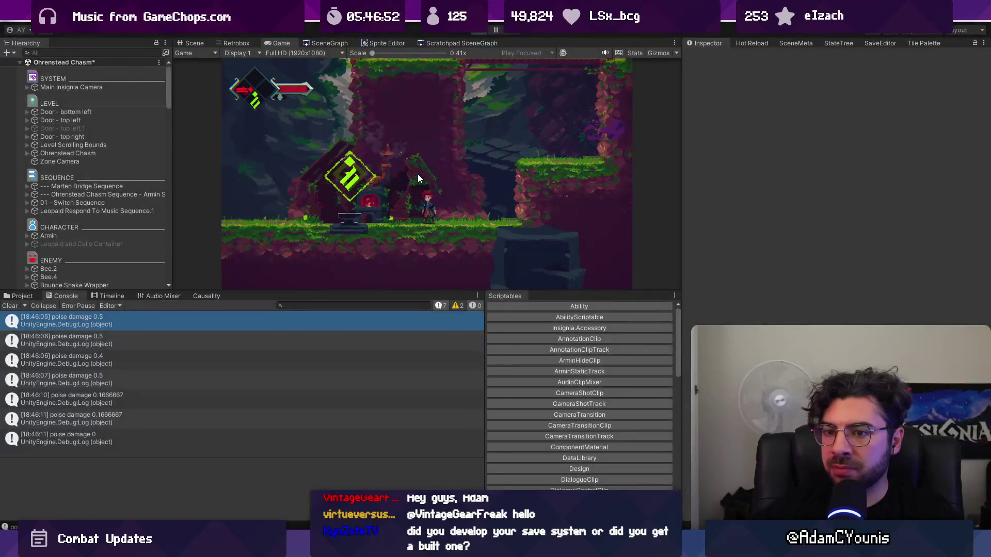
left_click(218, 321)
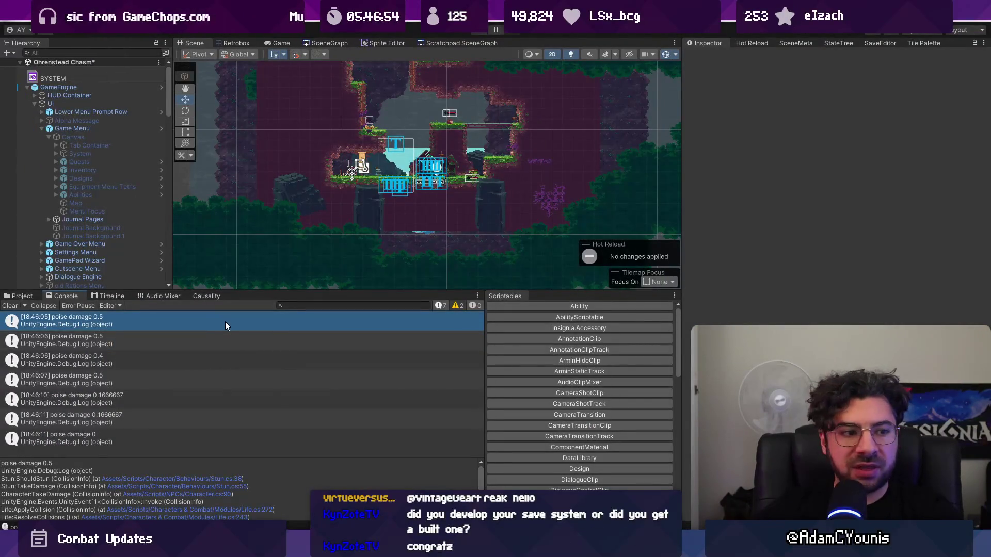
double_click(224, 321)
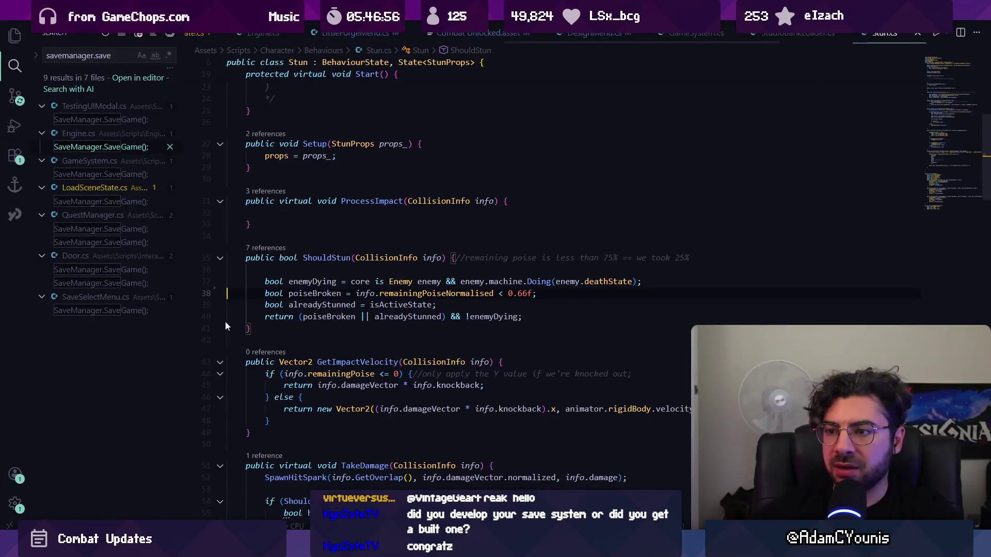
key("alt+Tab")
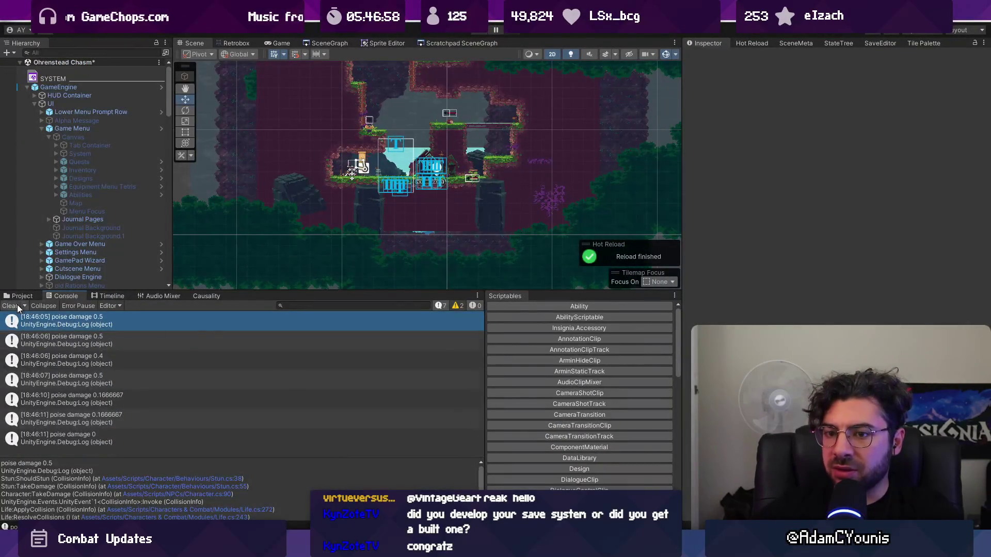
left_click(17, 305)
left_click(321, 41)
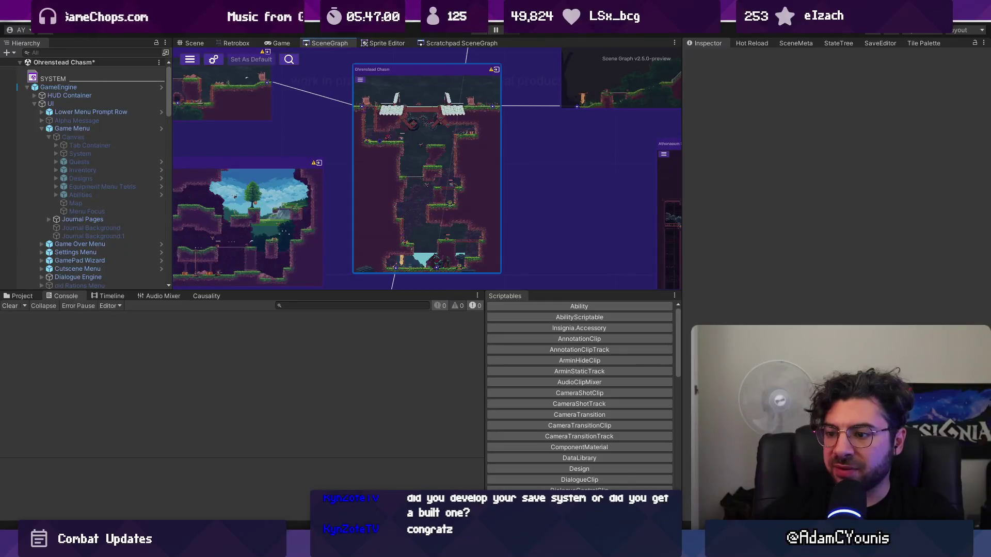
Step: Review DesignMenu, LittleForgeMenu and Combat Unlocked.asset changes, then stage the whole Assets folder
key("alt+Tab")
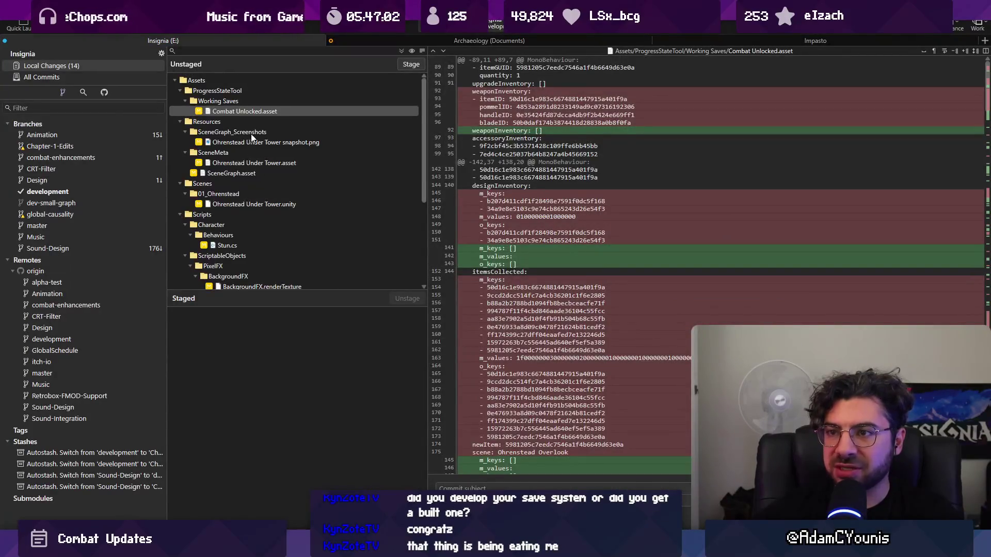
scroll(253, 139, "down", 5)
left_click(255, 246)
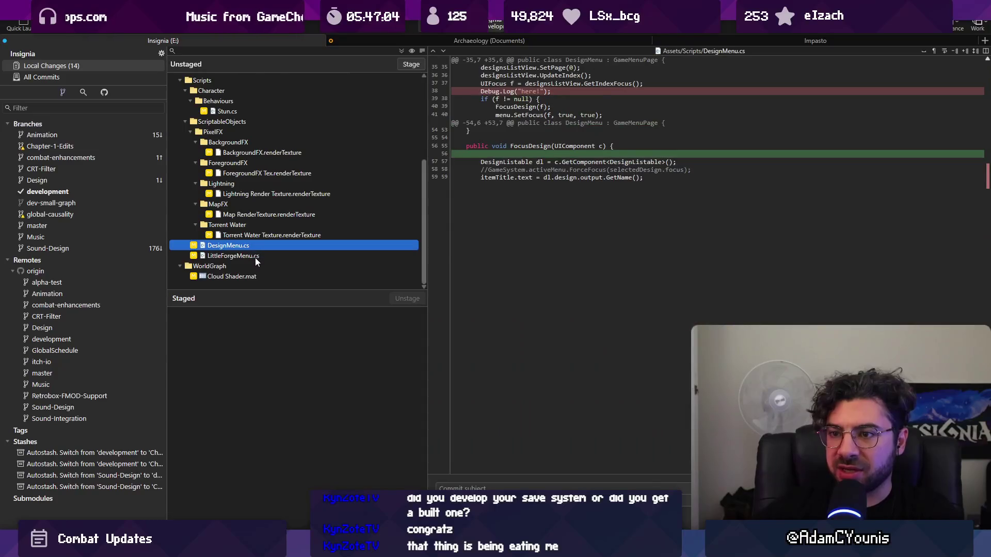
left_click(255, 256)
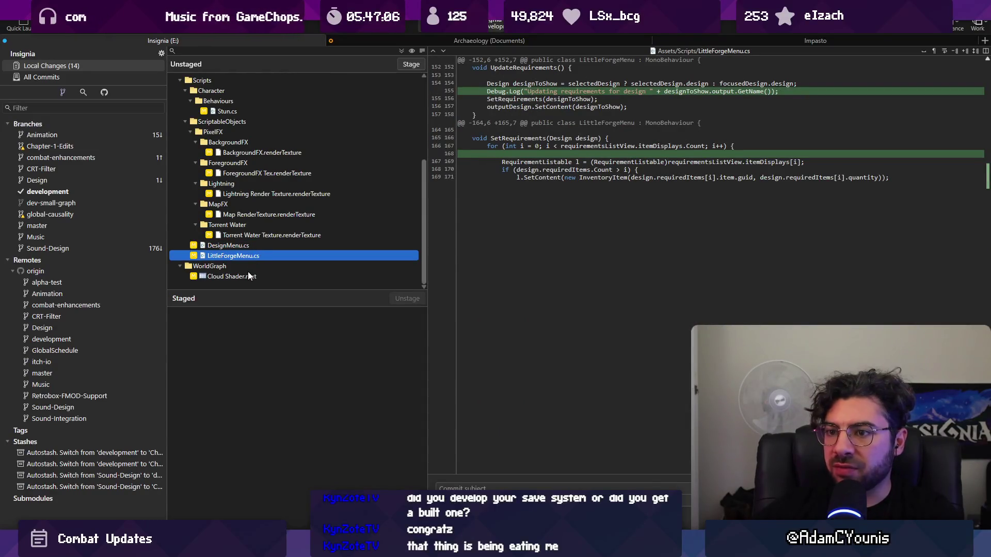
scroll(251, 206, "up", 5)
left_click(241, 112)
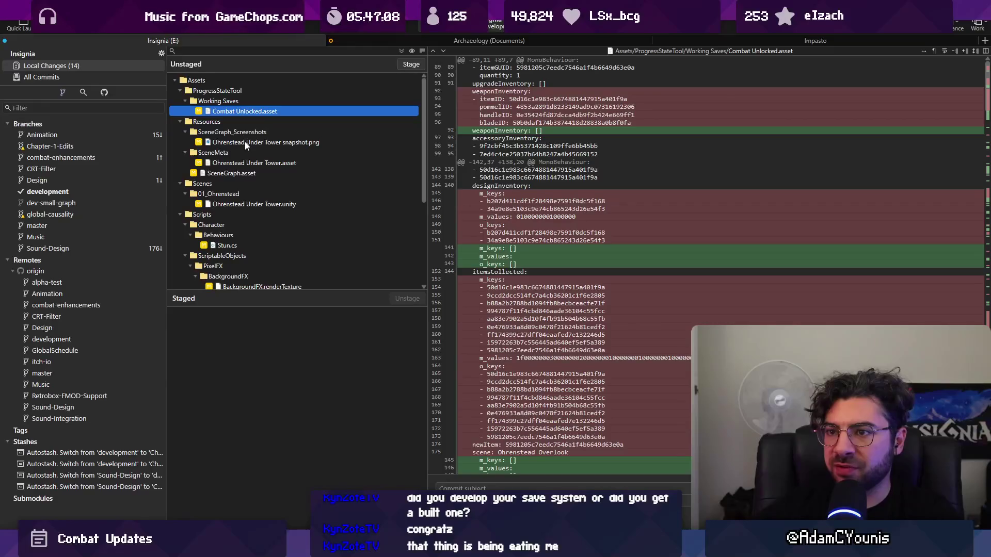
left_click(233, 80)
key("Left")
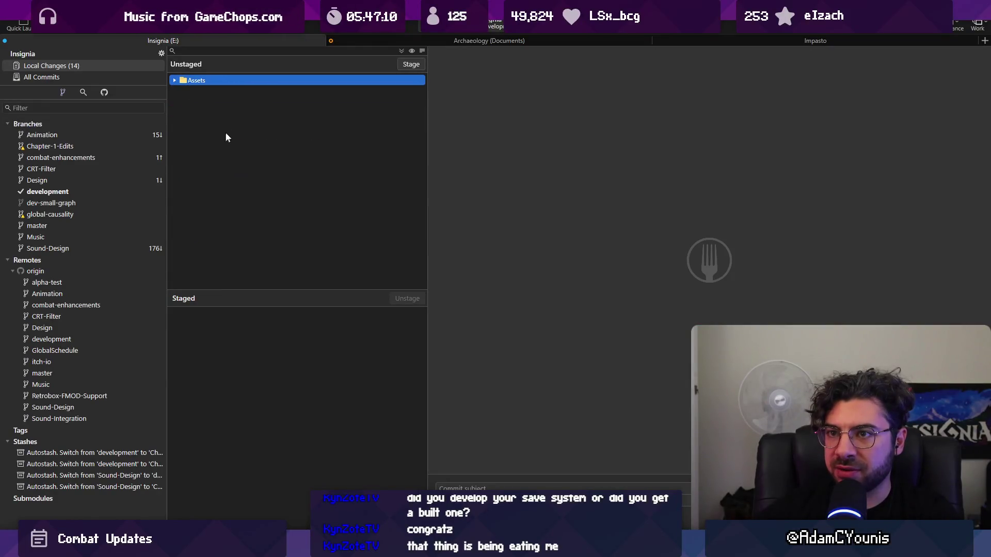
left_click(401, 50)
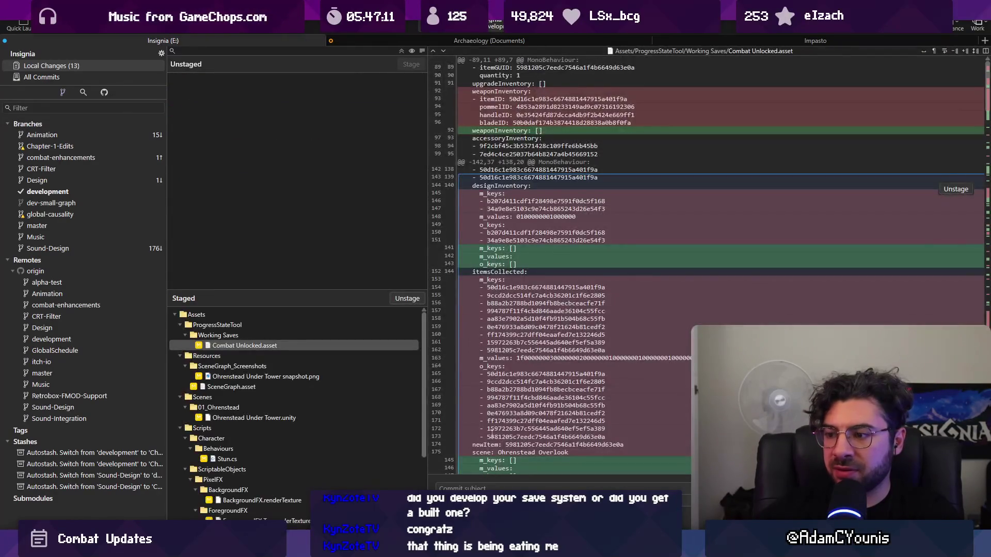
Step: Commit the staged changes with the subject 'Minor Fixes removing debugs'
left_click(500, 484)
type("Fixed")
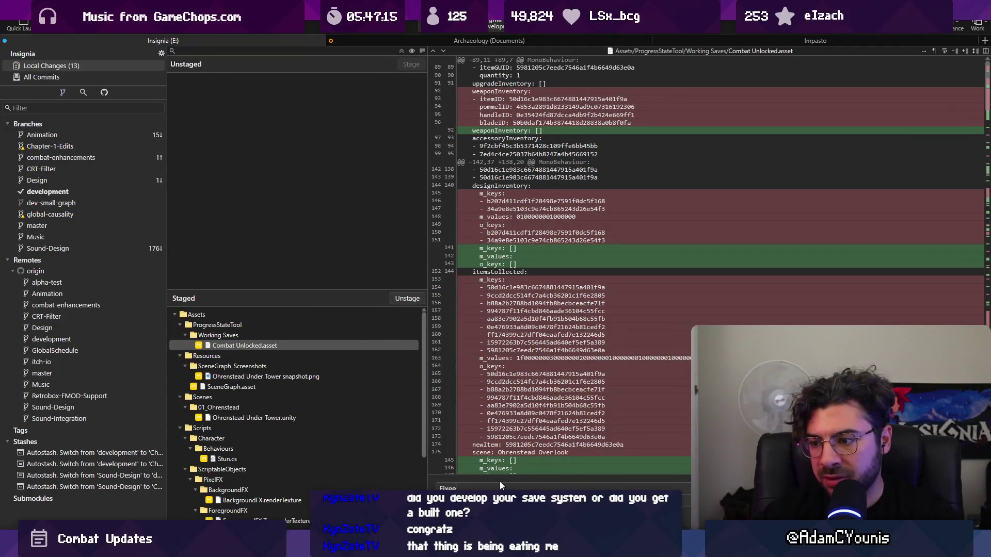
type("F")
key("BackSpace")
type("Minor Fixes")
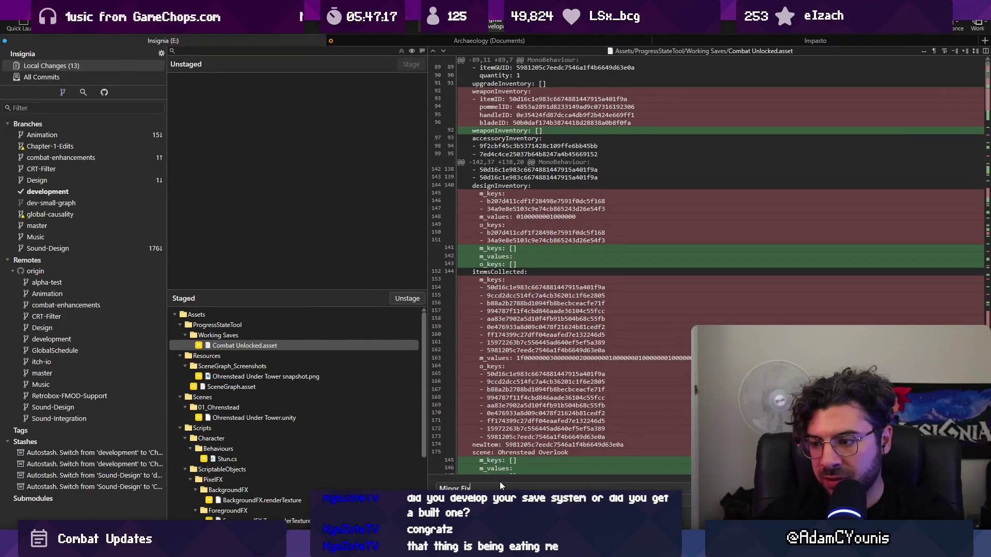
left_click(243, 458)
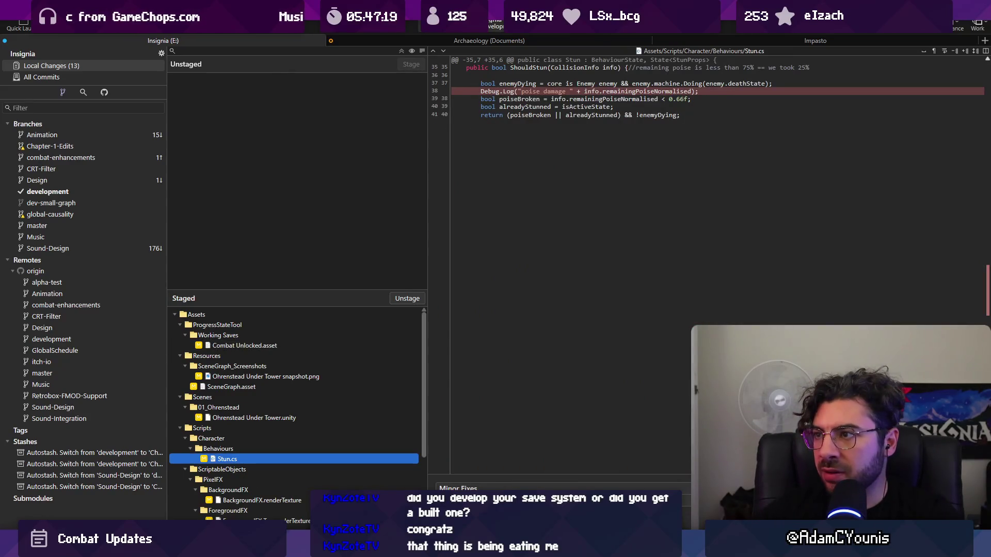
left_click(478, 489)
type("removing debugs")
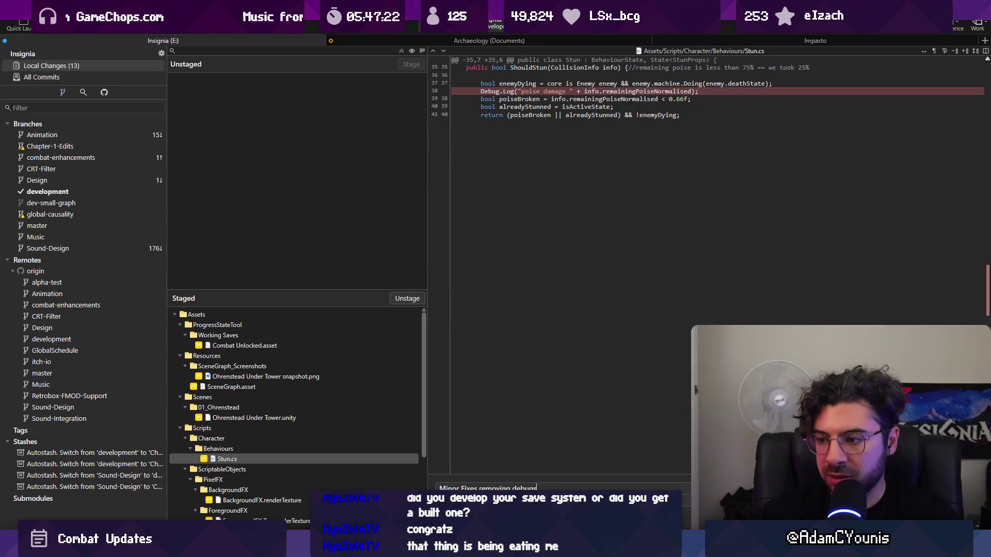
scroll(347, 416, "down", 3)
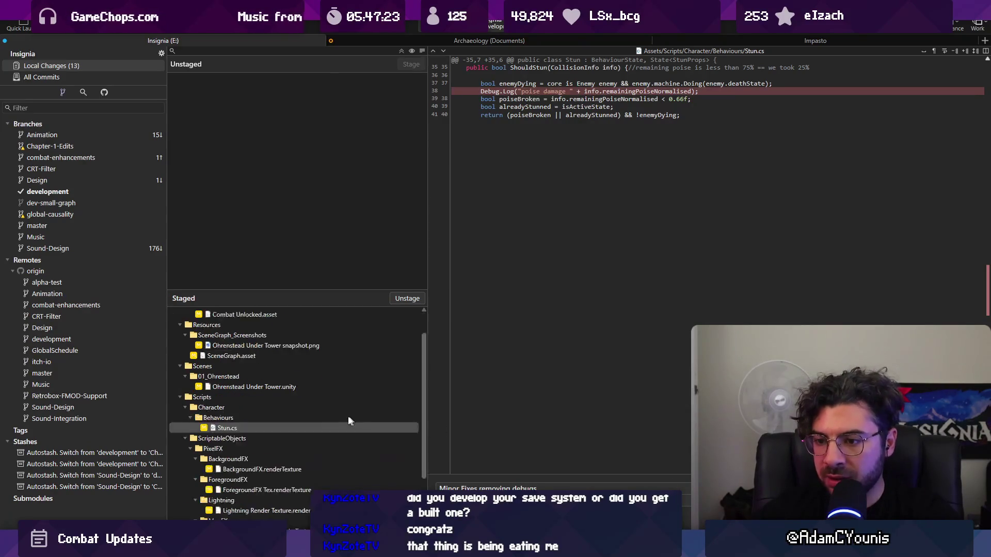
left_click(289, 497)
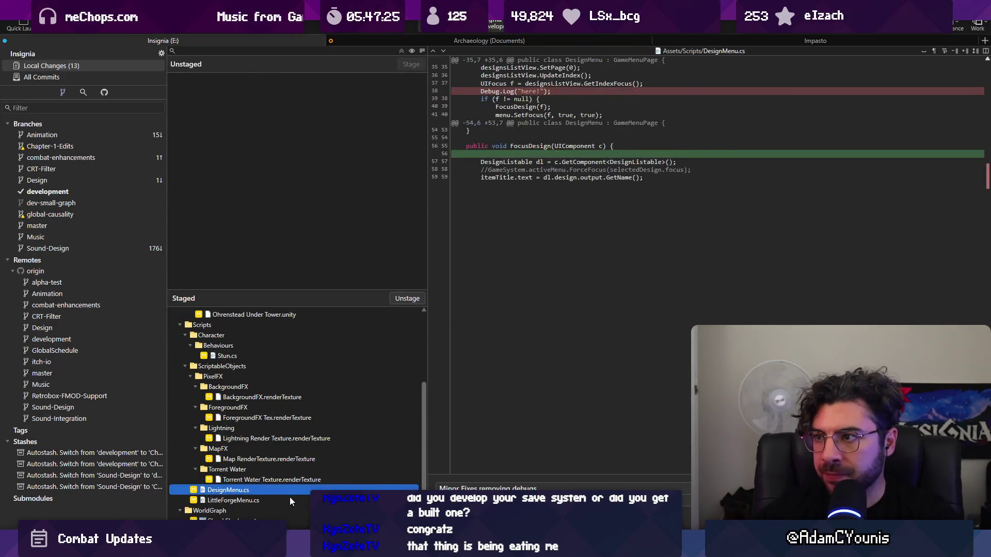
key("ctrl+Return")
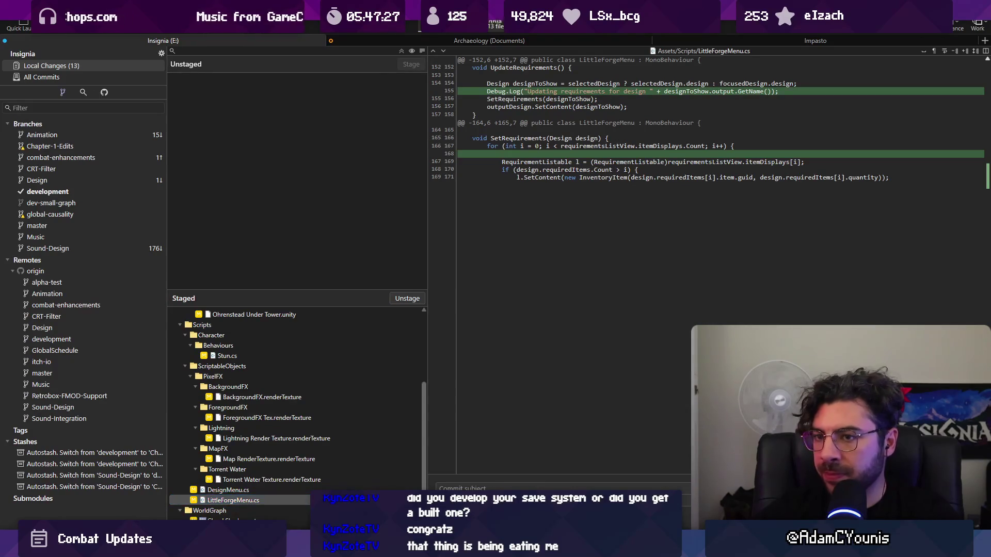
mouse_move(337, 546)
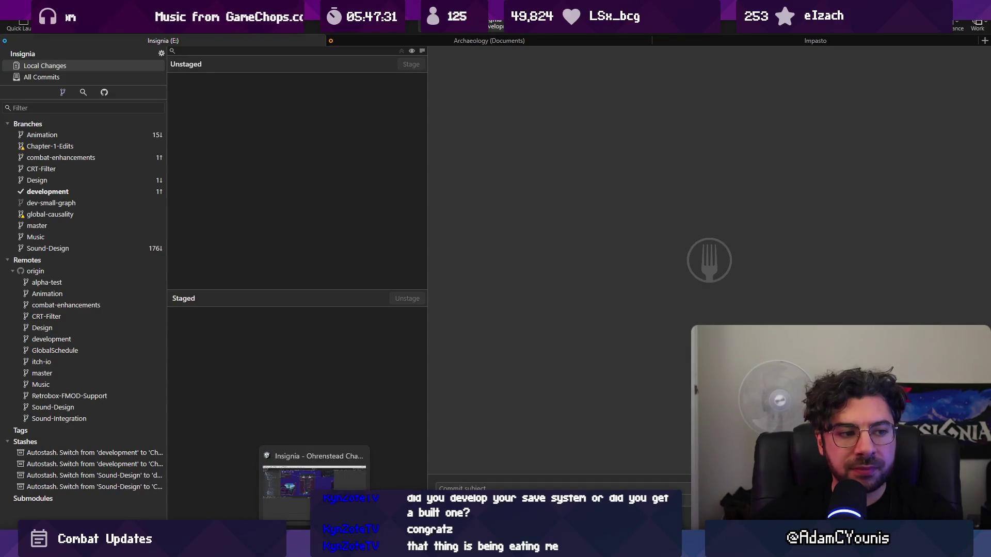
Step: In Discord, view the Hunden fight post, then open '[v0.8.4a] Items heath bar UI reset on reload'
left_click(314, 482)
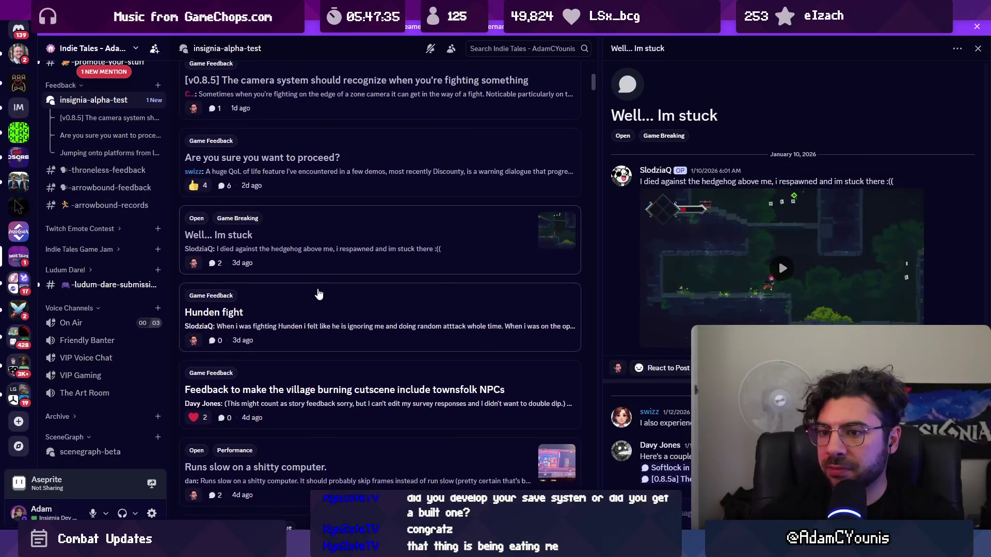
scroll(330, 258, "down", 2)
left_click(332, 252)
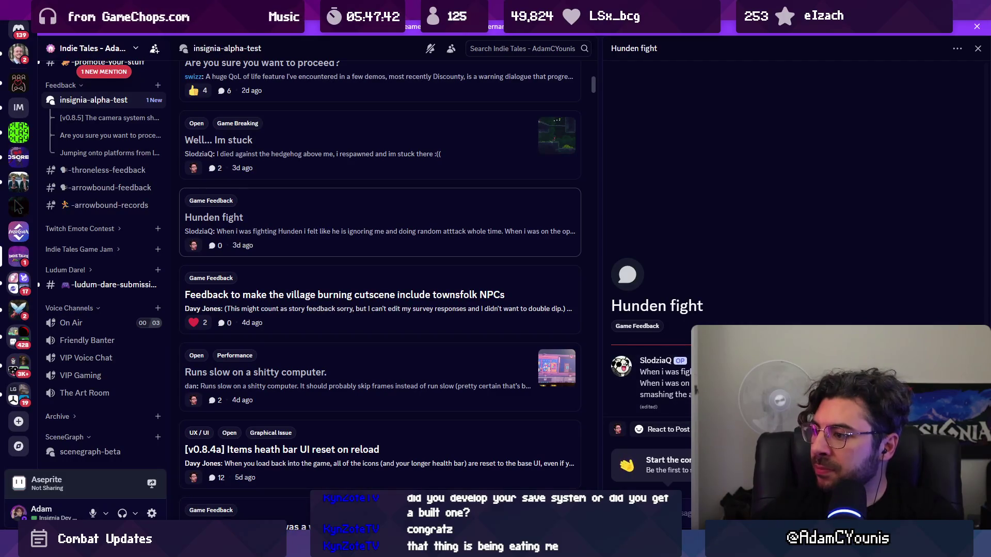
scroll(475, 293, "down", 4)
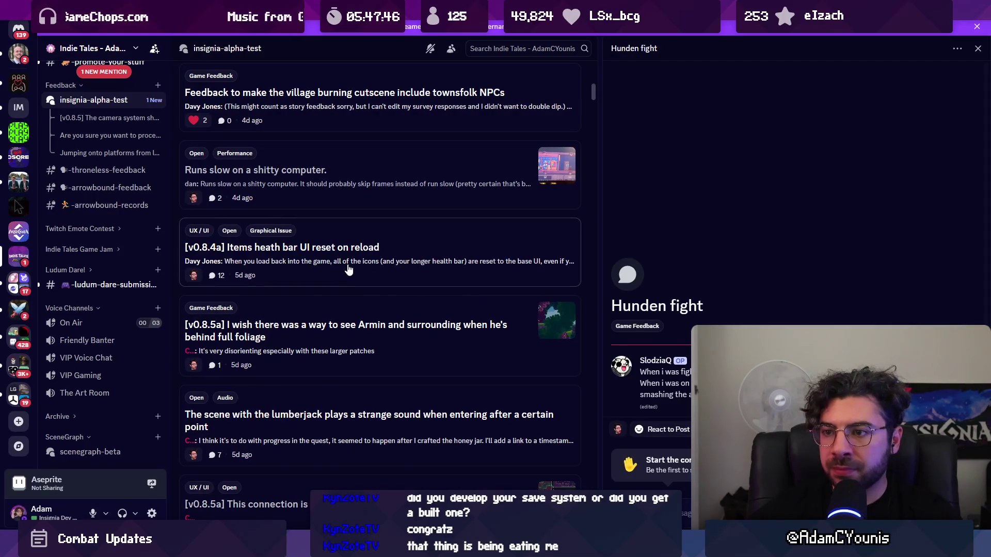
left_click(352, 270)
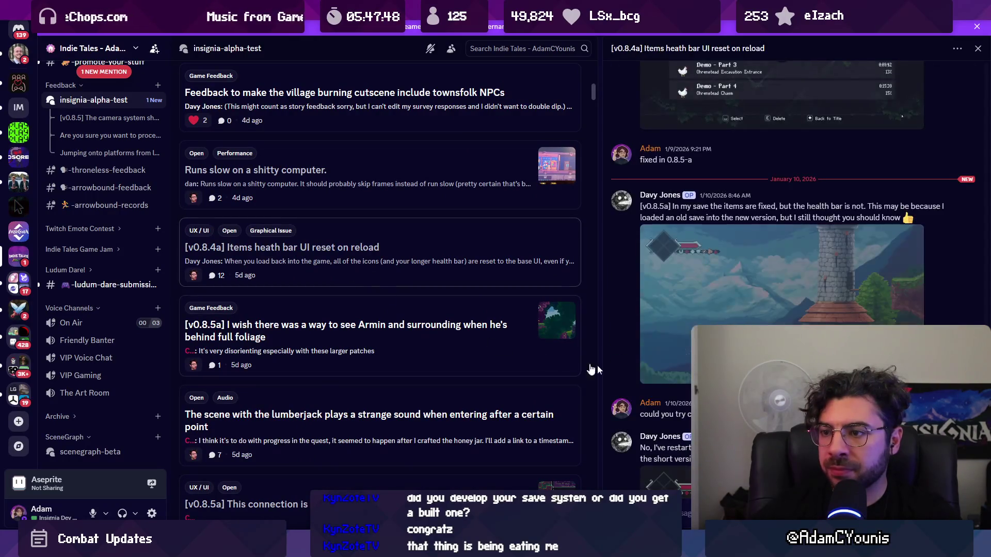
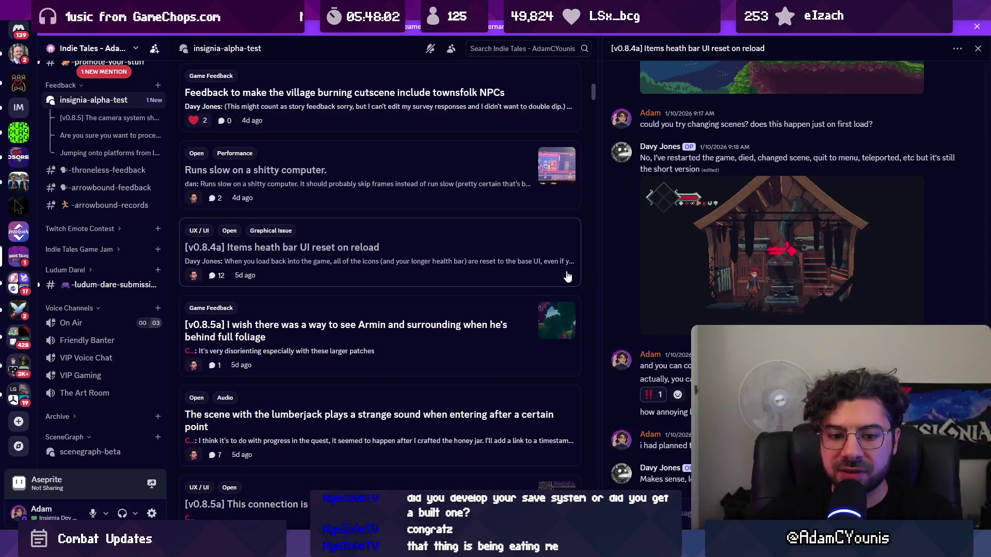
Step: Read the Armin-behind-foliage and lumberjack strange-sound forum posts, then switch to Unity
scroll(333, 253, "down", 2)
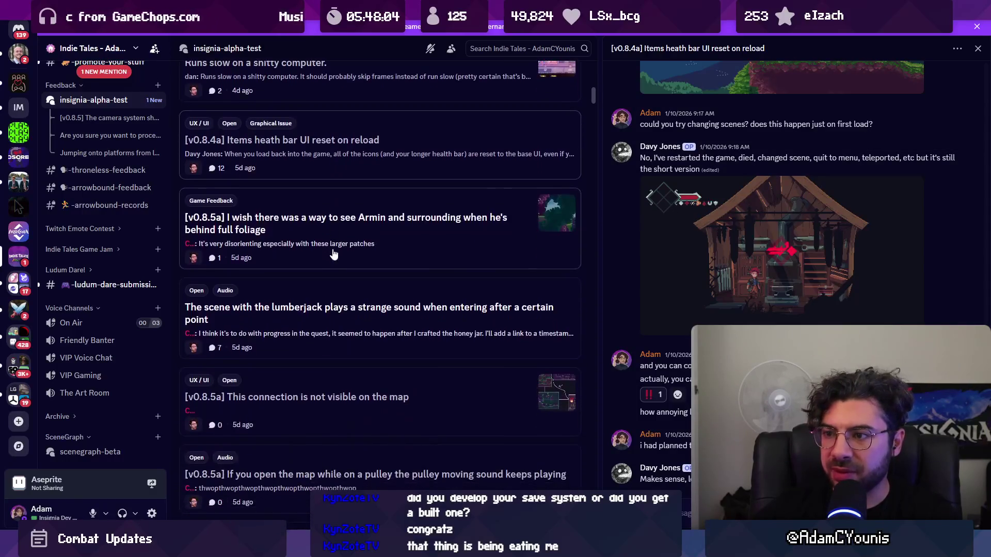
left_click(335, 253)
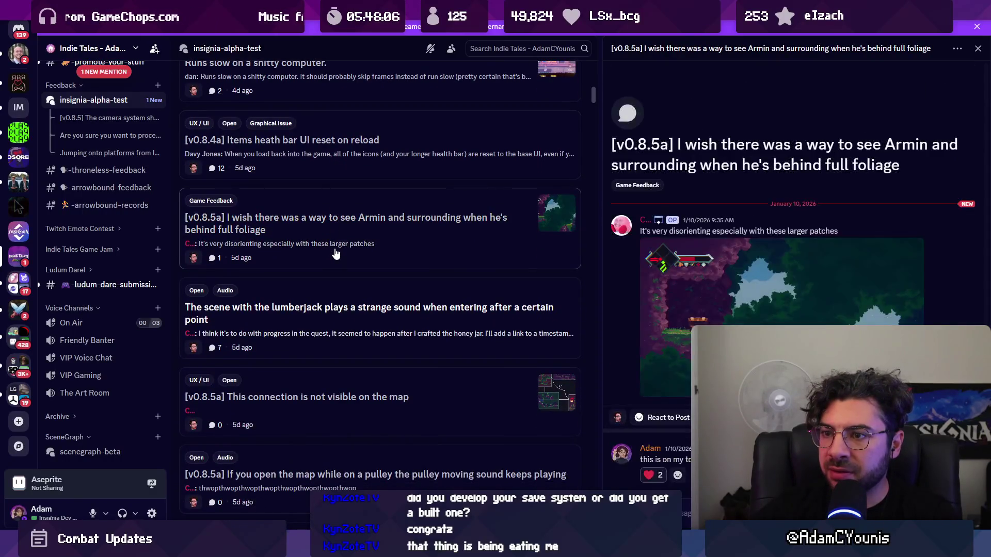
left_click(365, 311)
scroll(360, 304, "down", 4)
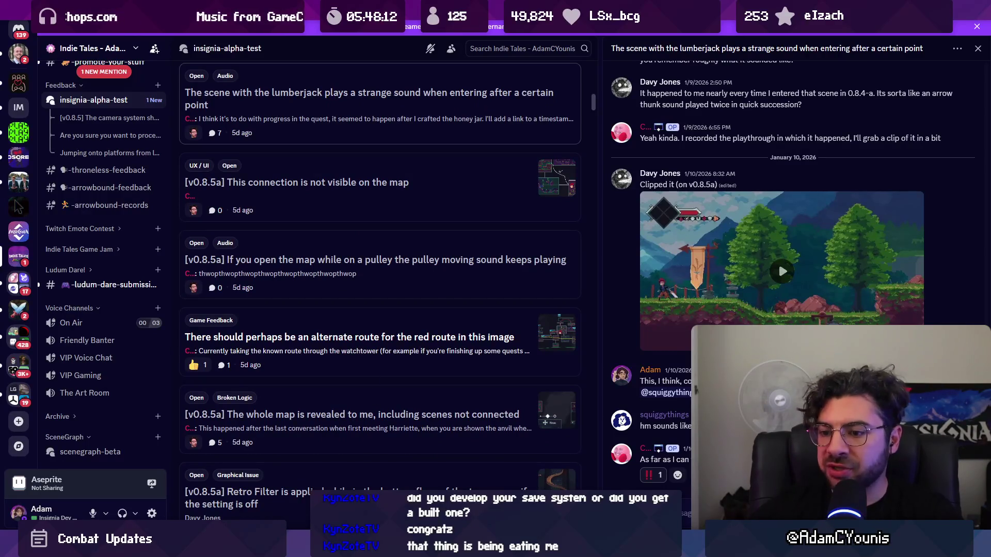
key("alt+Tab")
scroll(581, 178, "down", 5)
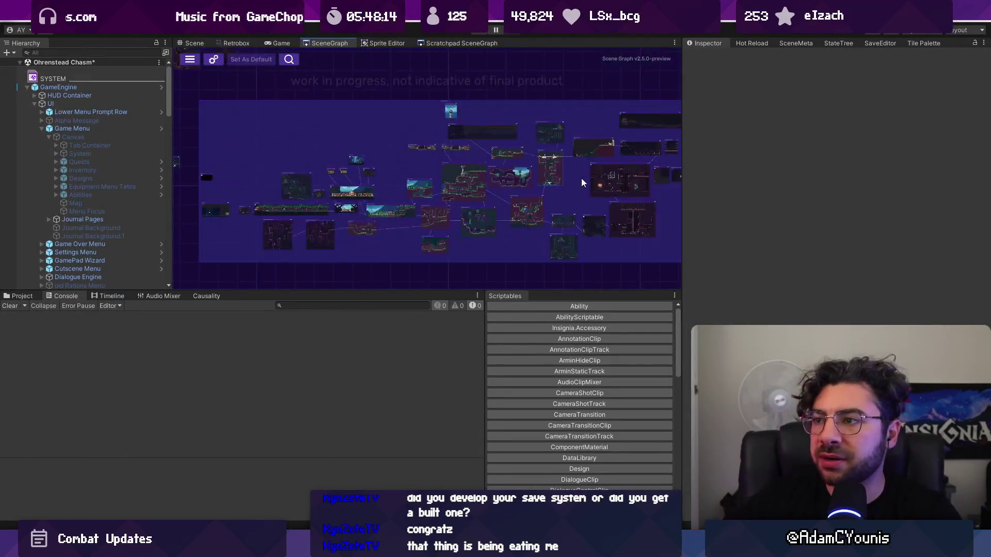
left_click_drag(467, 167, 399, 171)
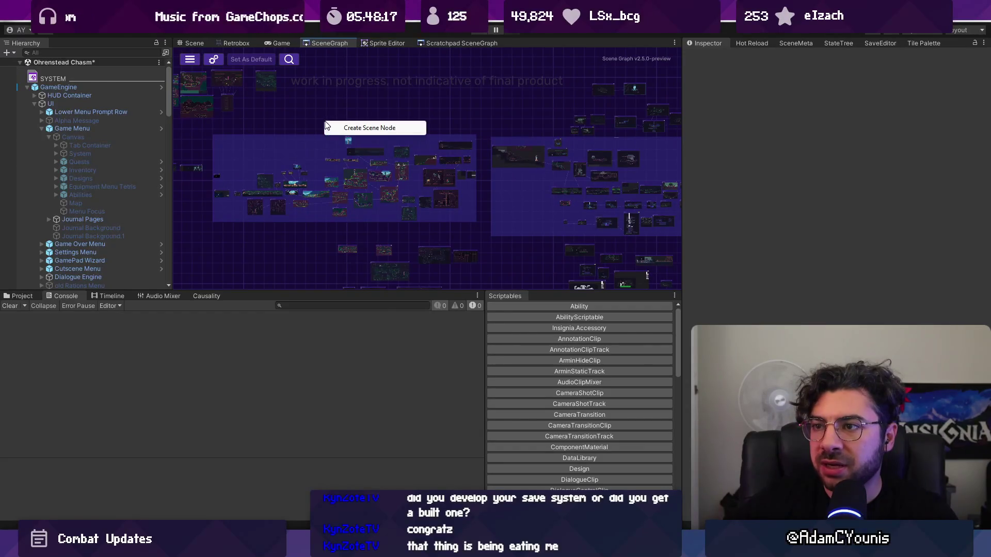
left_click(10, 15)
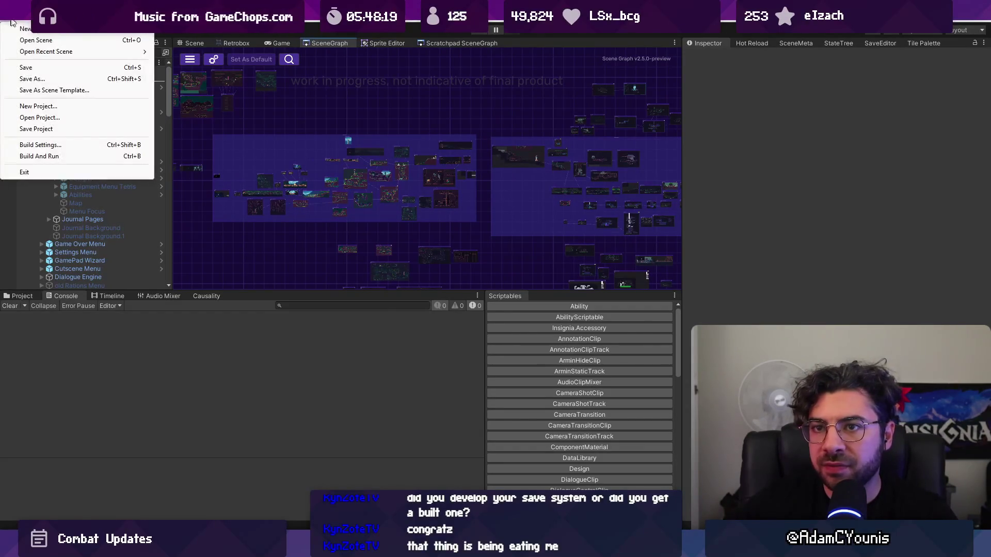
left_click(64, 145)
scroll(581, 181, "down", 5)
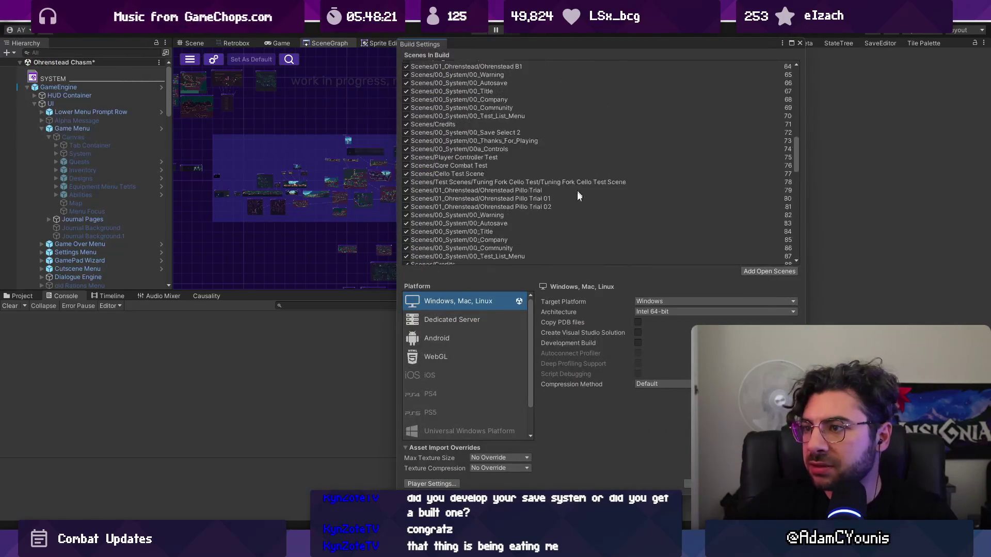
scroll(559, 217, "down", 5)
scroll(555, 226, "down", 5)
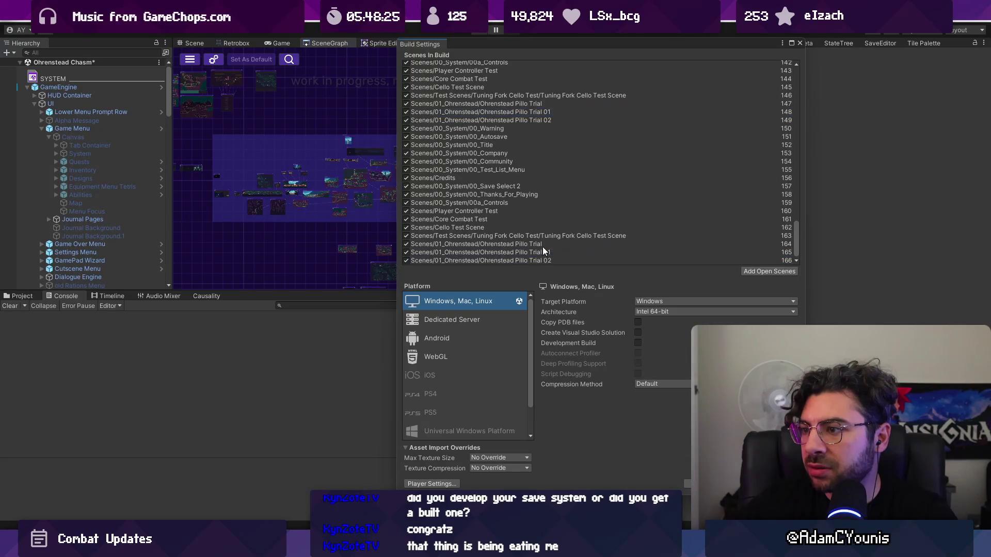
left_click(528, 178)
left_click(500, 120)
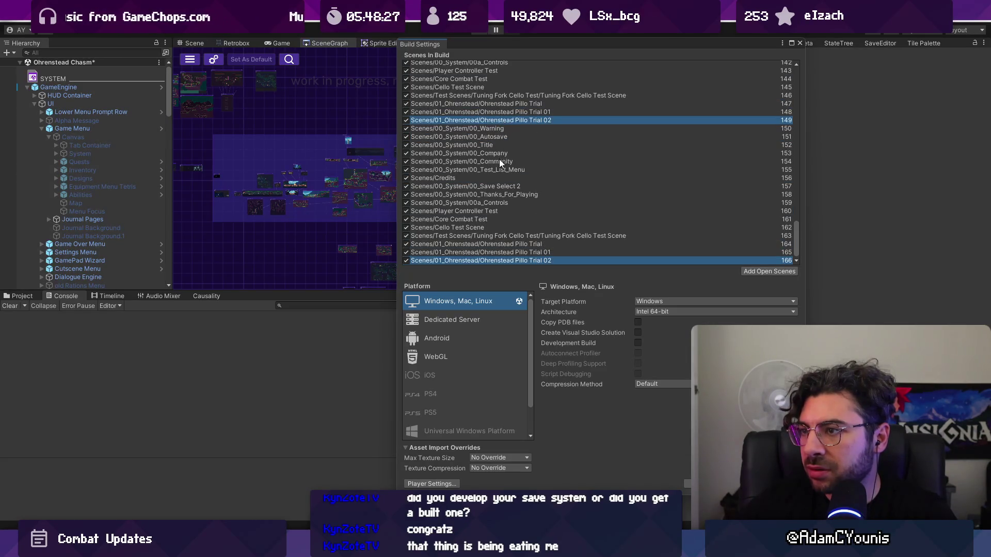
left_click(799, 43)
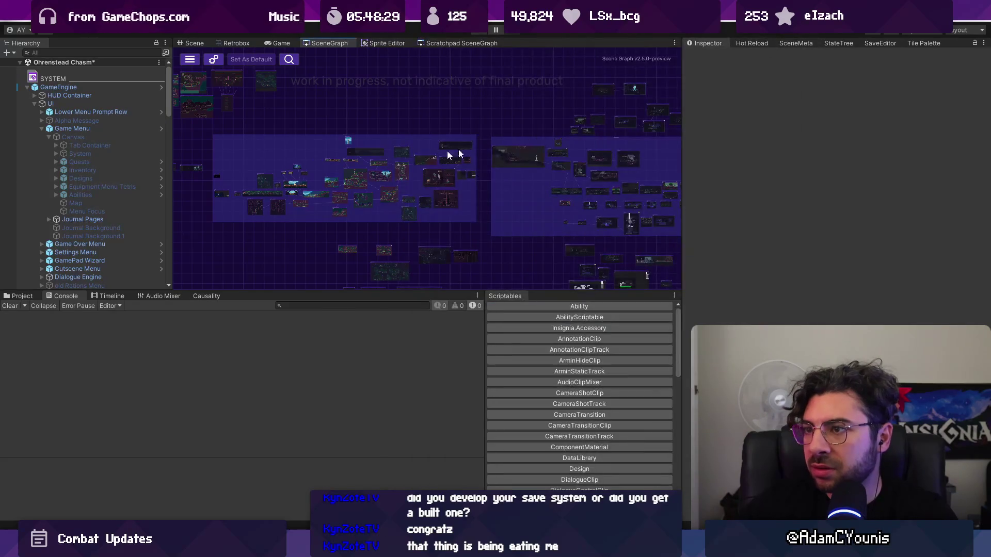
Step: Maximize the SceneGraph and remove all box-selected scene nodes from the build
double_click(329, 43)
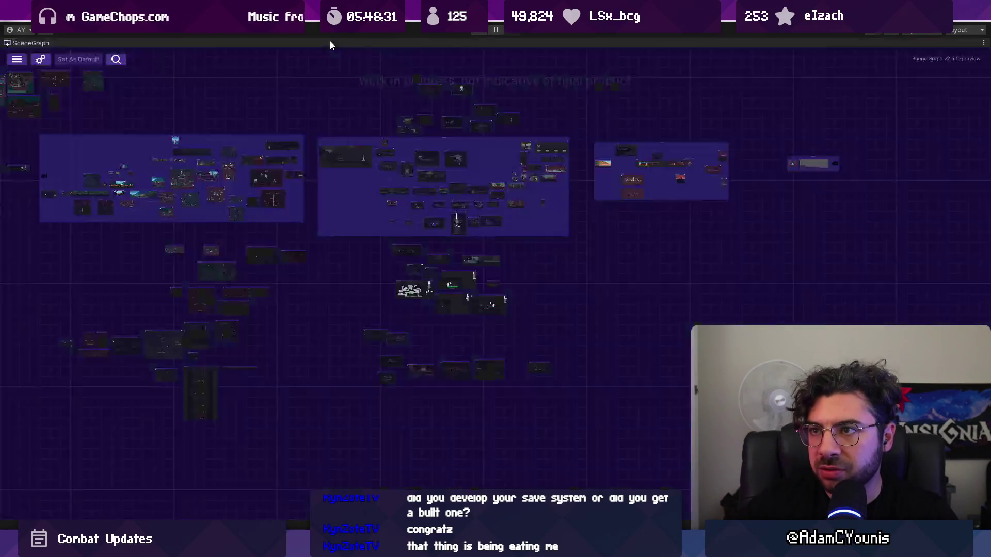
left_click_drag(327, 143, 398, 177)
left_click_drag(383, 232, 686, 387)
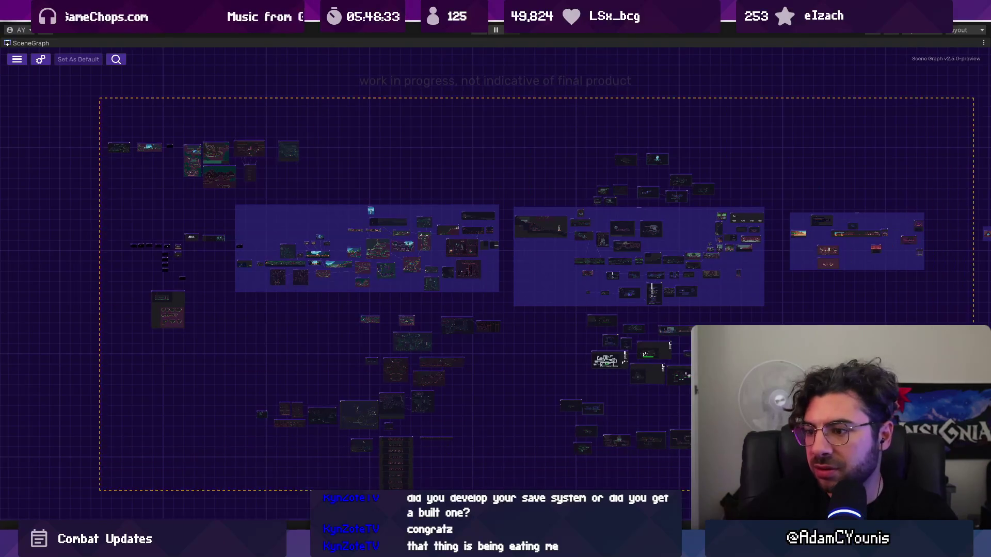
right_click(585, 265)
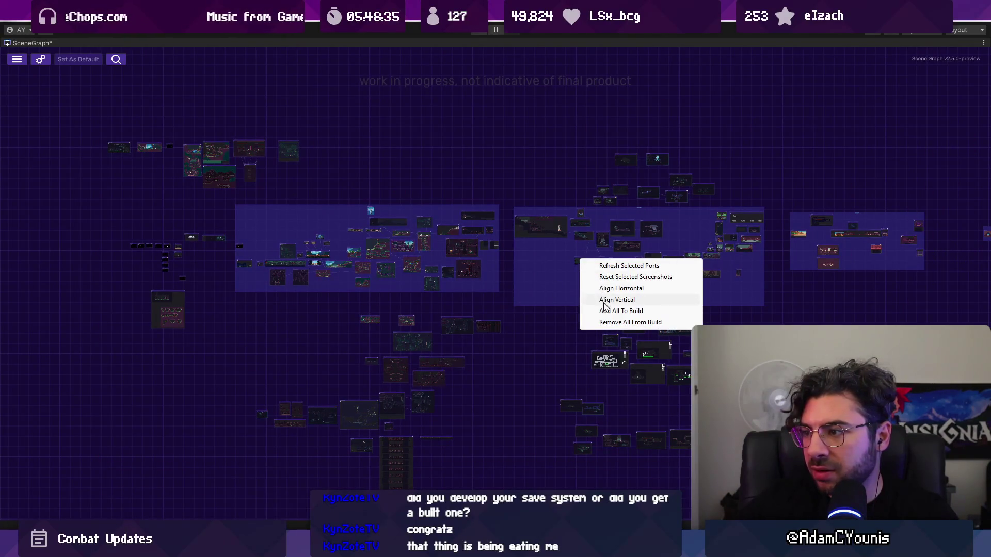
left_click(593, 322)
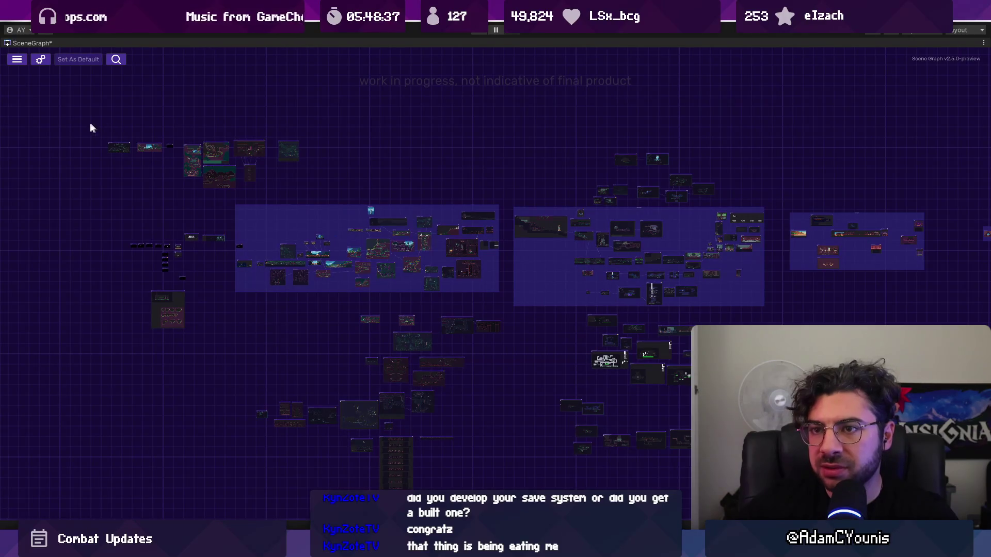
Step: Frame the upper-left node groups and remove the room scene below centre from the build
left_click_drag(82, 122, 503, 308)
key("f")
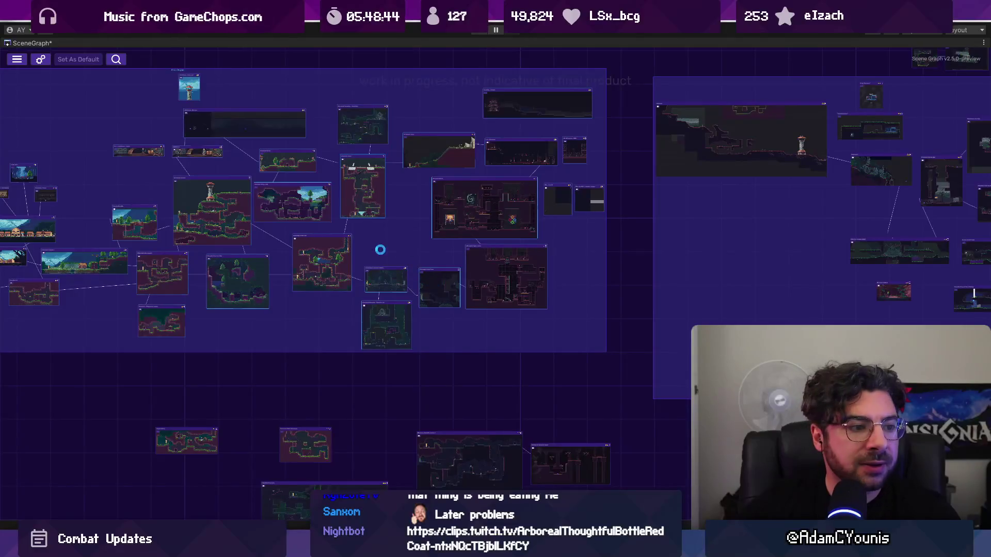
scroll(379, 247, "up", 5)
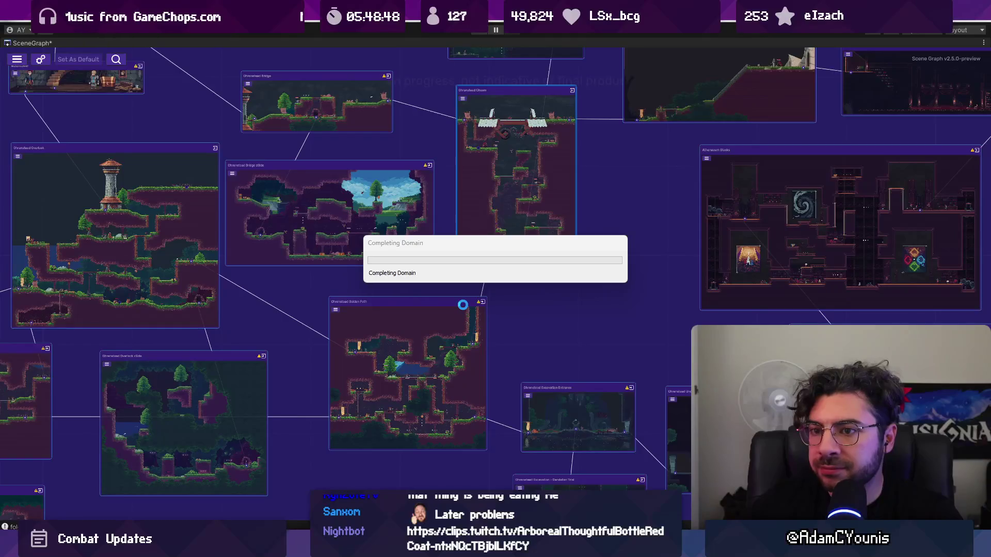
right_click(420, 306)
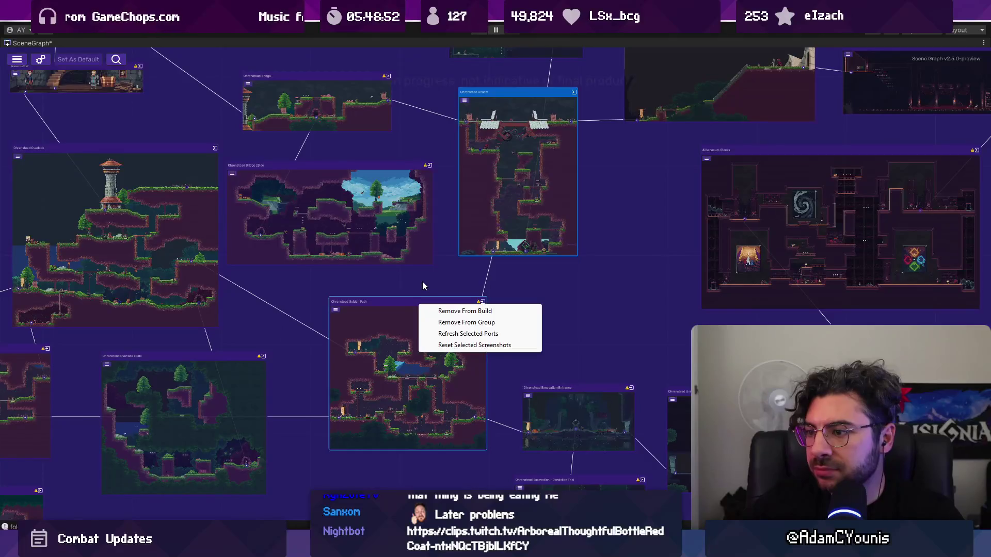
left_click(422, 286)
scroll(561, 297, "down", 10)
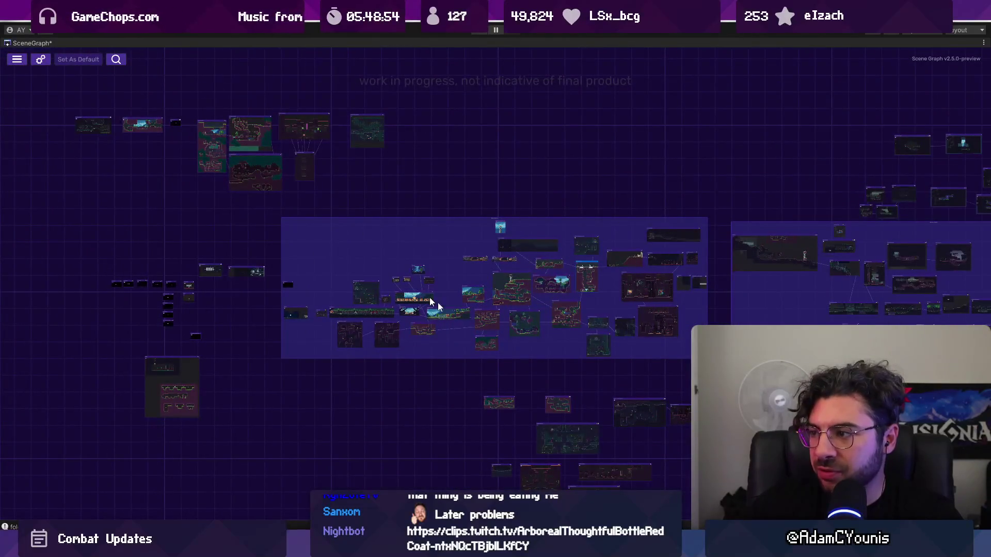
Step: Pan to the system scenes and remove 00_Title from the build
mouse_move(194, 265)
left_mouse_down()
mouse_move(264, 301)
mouse_move(44, 267)
mouse_move(100, 354)
mouse_move(22, 339)
mouse_move(228, 380)
left_mouse_up()
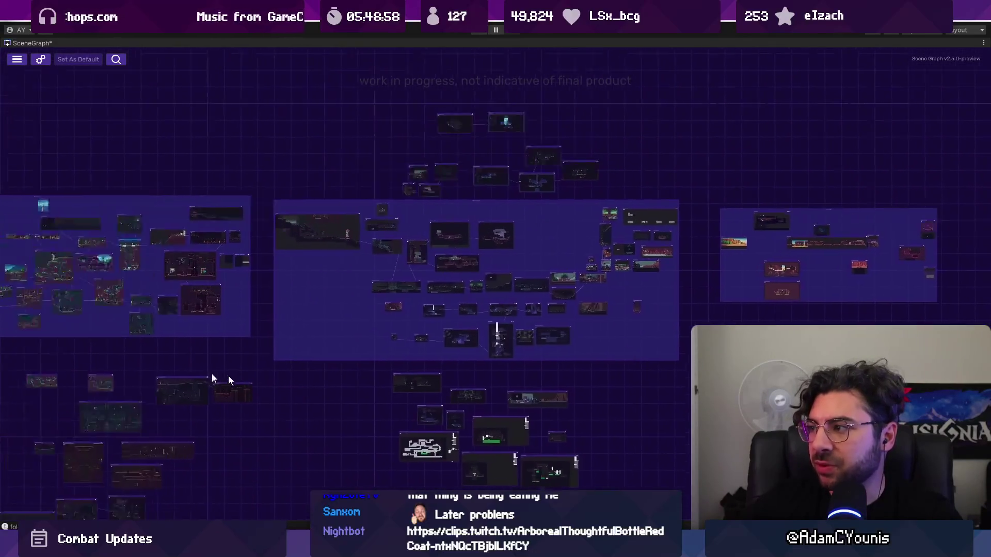
scroll(190, 220, "up", 10)
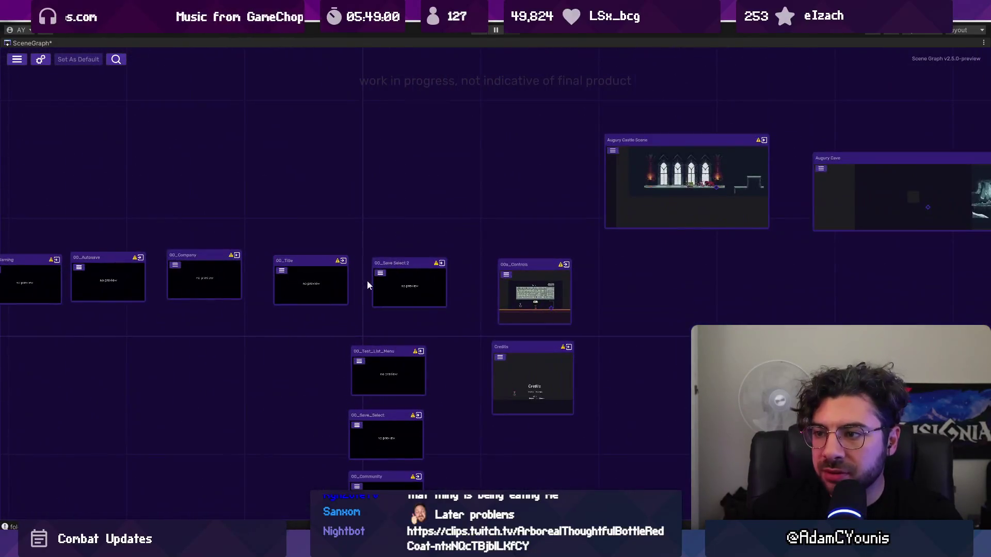
right_click(319, 282)
left_click(321, 221)
scroll(369, 303, "down", 8)
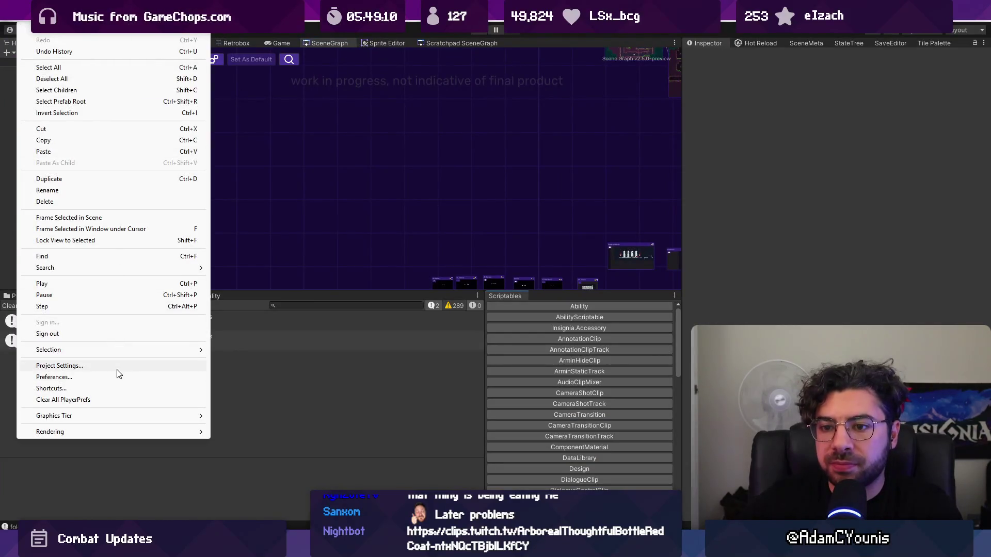
Step: Change the Player Version in Project Settings to 0.8.6-alpha and close the window
left_click(119, 367)
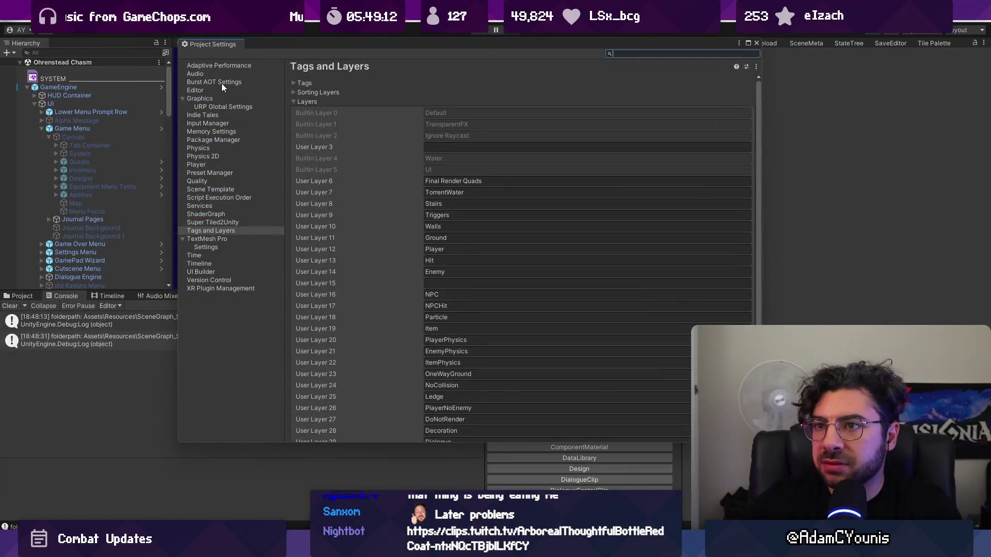
left_click(214, 164)
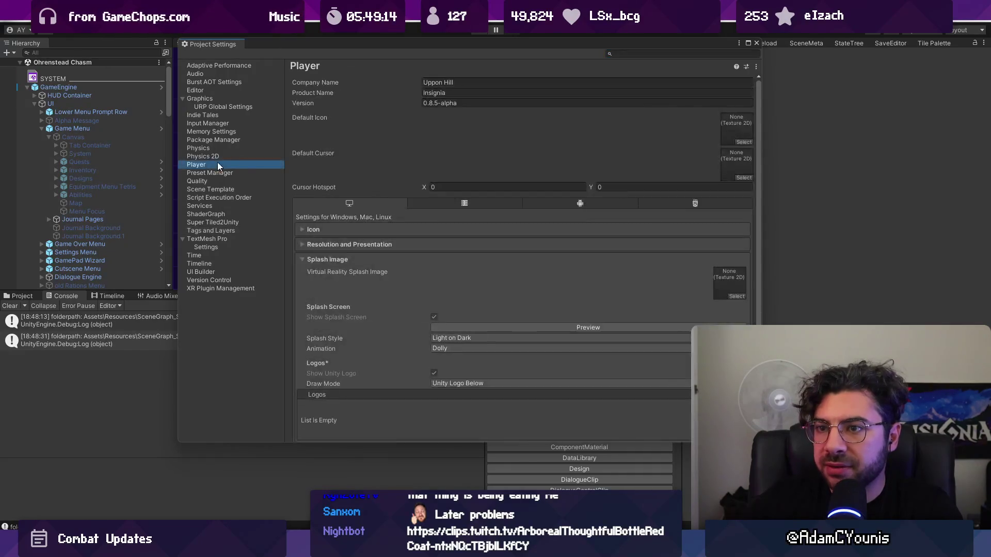
left_click(436, 103)
type("6")
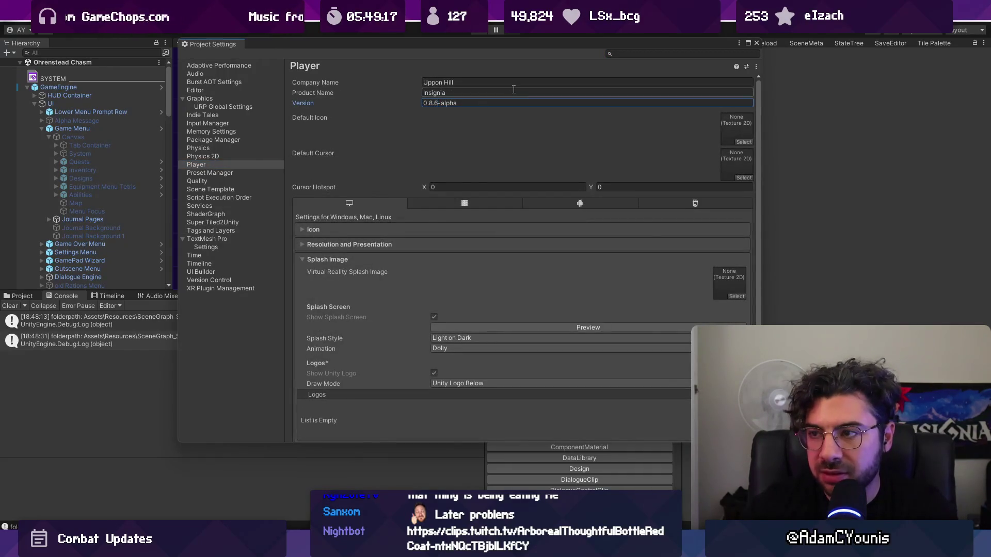
left_click(756, 43)
left_click(10, 16)
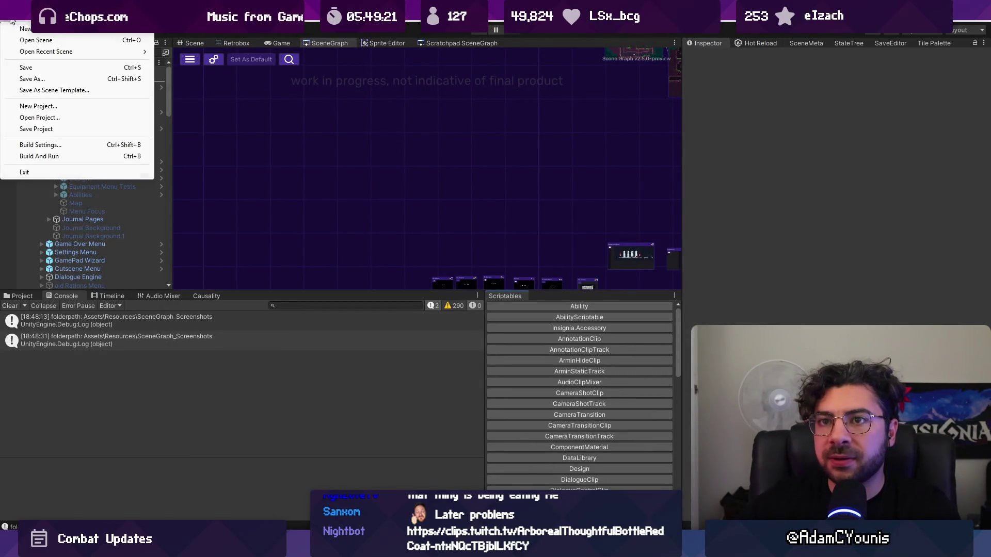
Step: Open Build Settings, start a Windows build, then cancel the folder picker
left_click(68, 149)
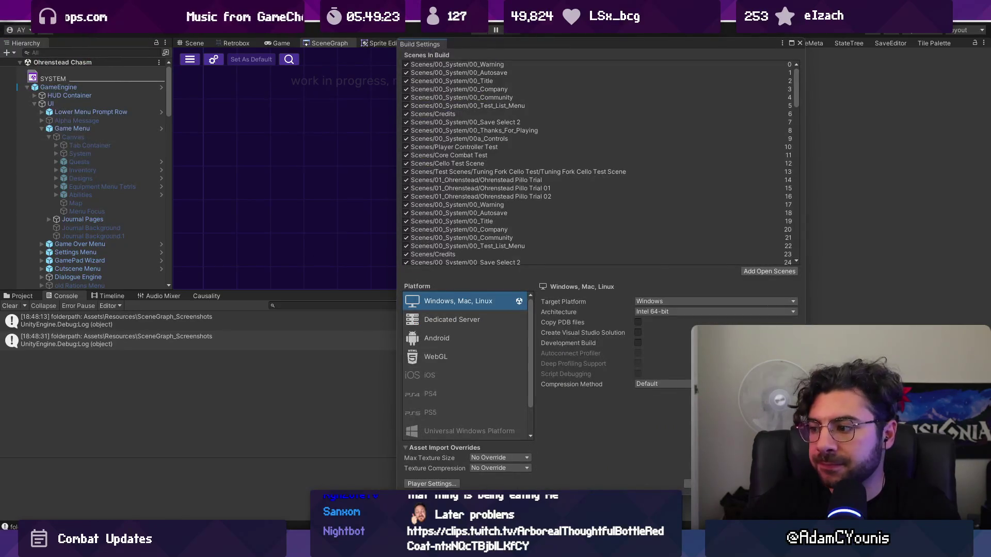
left_click(735, 484)
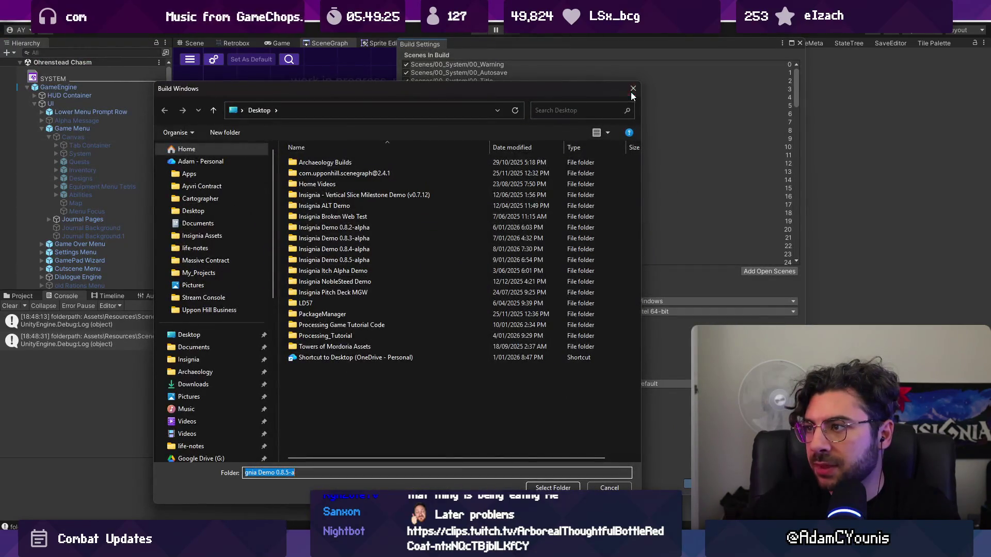
key("Escape")
scroll(711, 153, "down", 15)
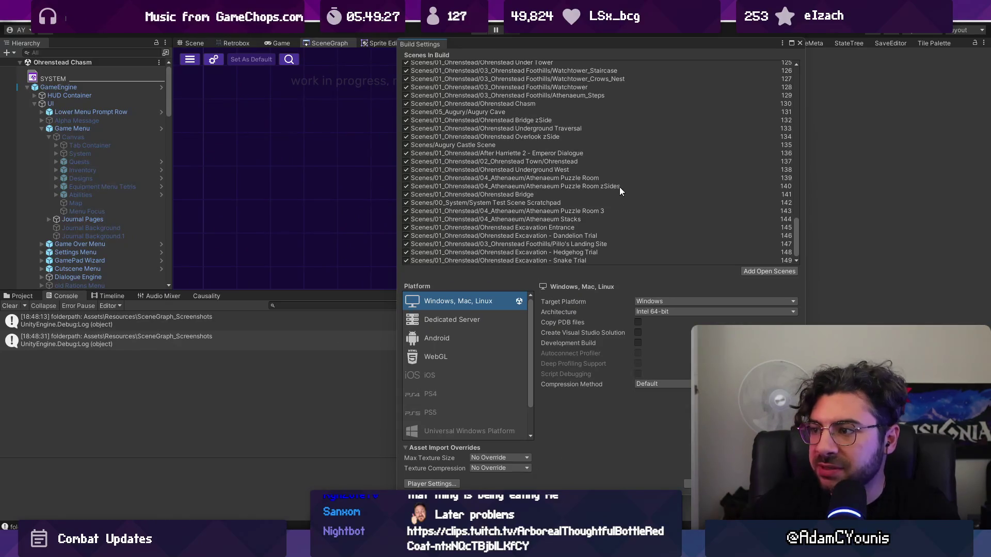
scroll(585, 222, "up", 8)
scroll(584, 222, "up", 10)
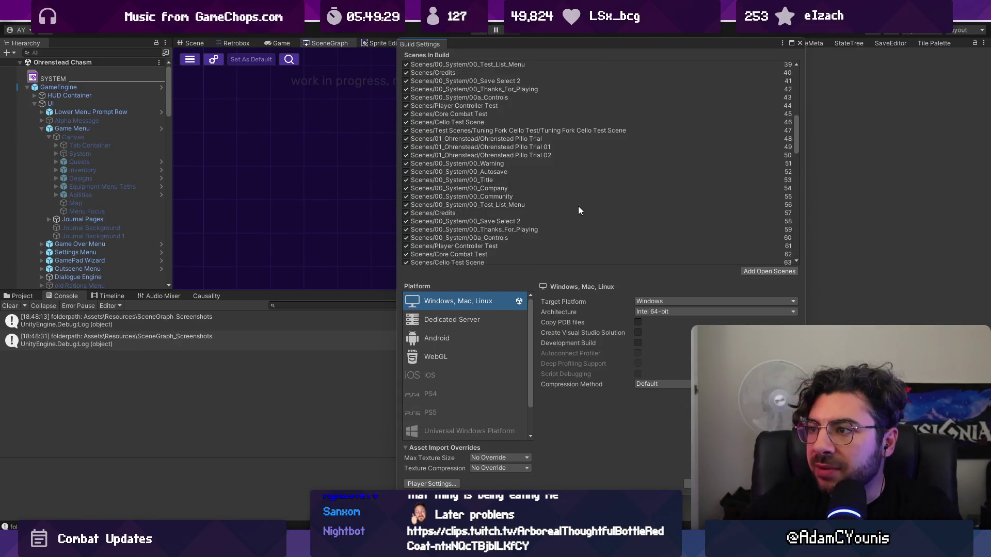
scroll(586, 203, "down", 15)
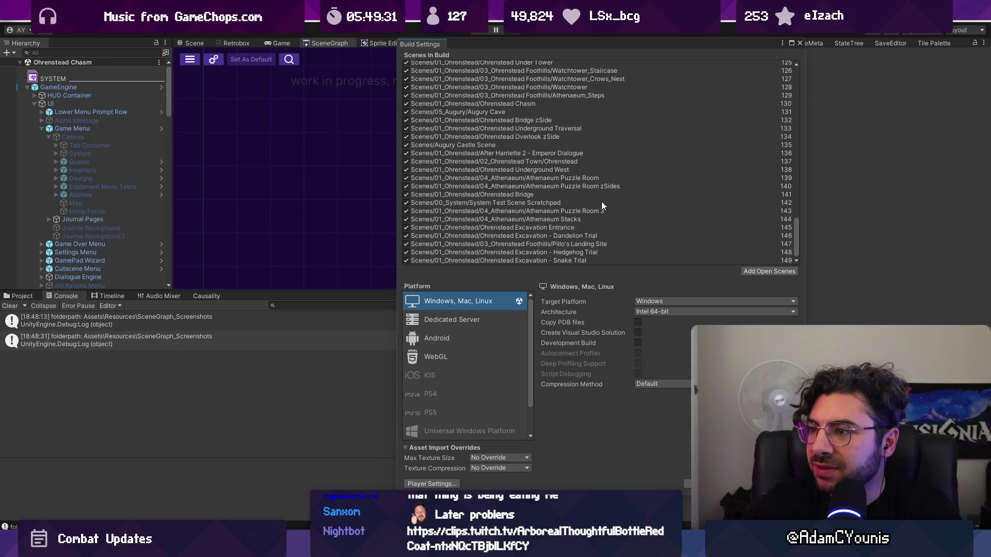
scroll(601, 203, "up", 18)
scroll(602, 200, "up", 20)
Step: Build into a new Desktop folder named Insignia Demo 0.8.6-alpha, then switch to Fork
left_click(686, 484)
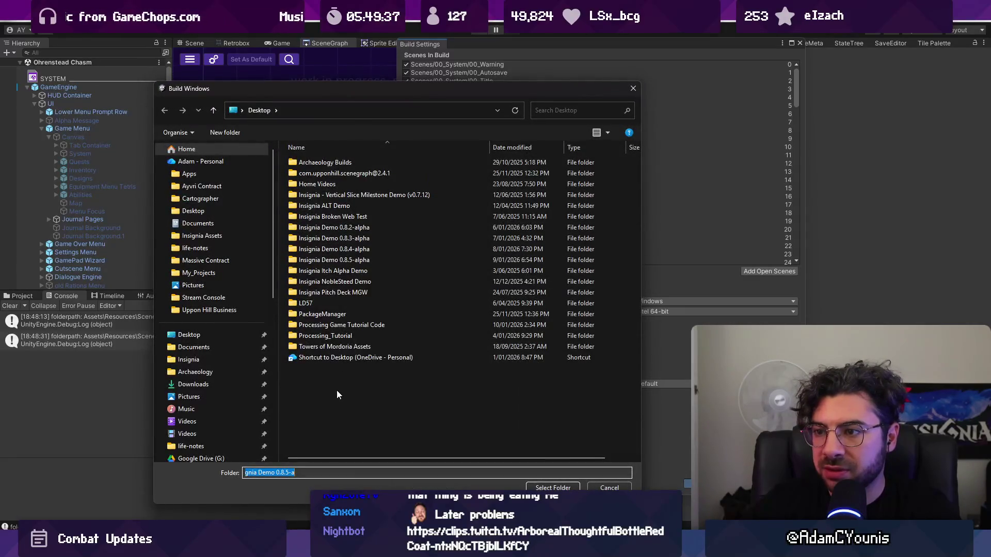
right_click(336, 390)
mouse_move(408, 367)
left_click(485, 364)
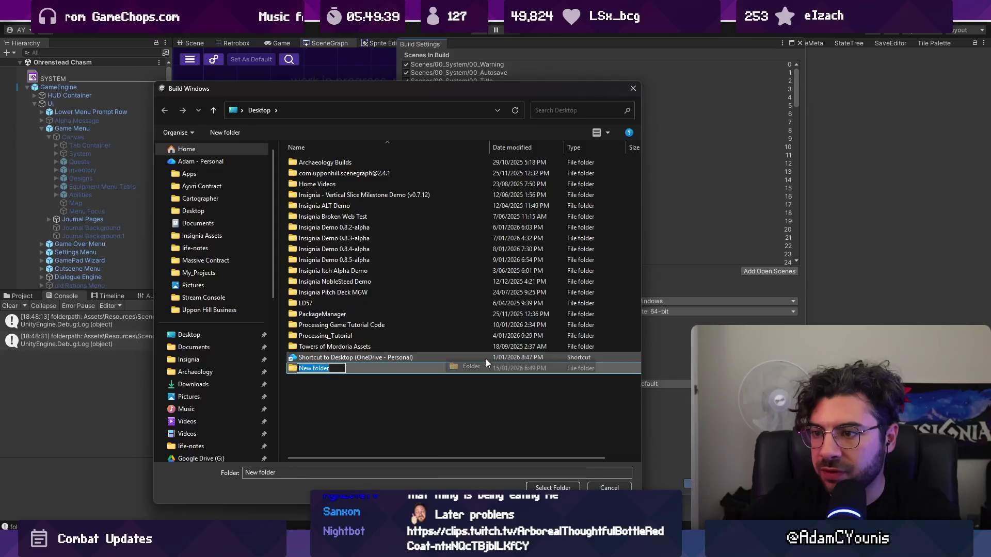
type("Insingnia Demo 0.8.6-al")
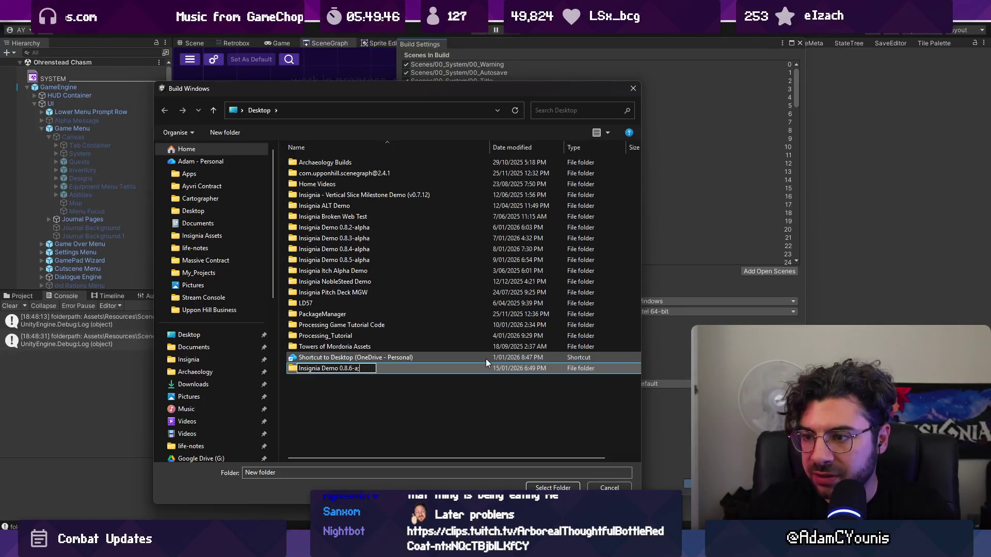
type("pha")
key("Return")
double_click(468, 368)
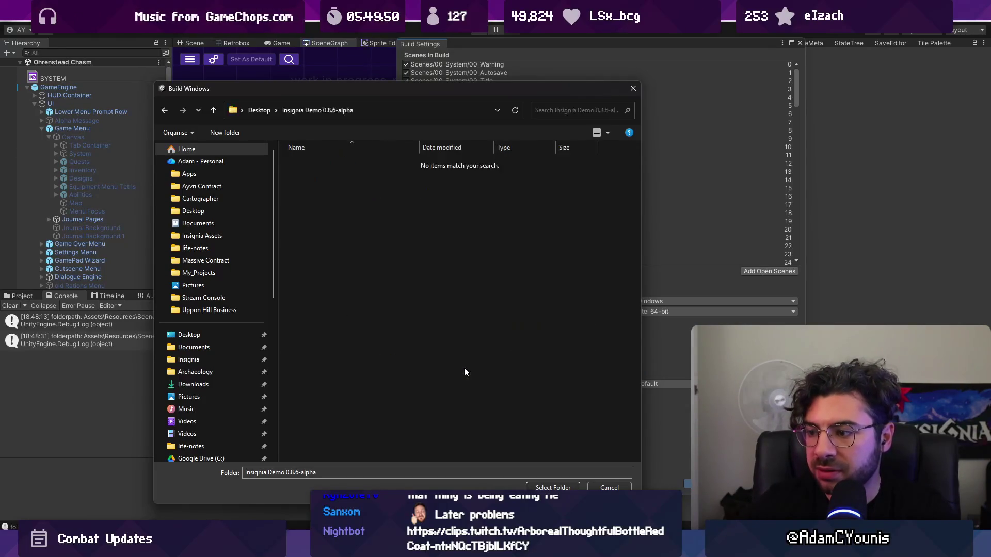
left_click(546, 487)
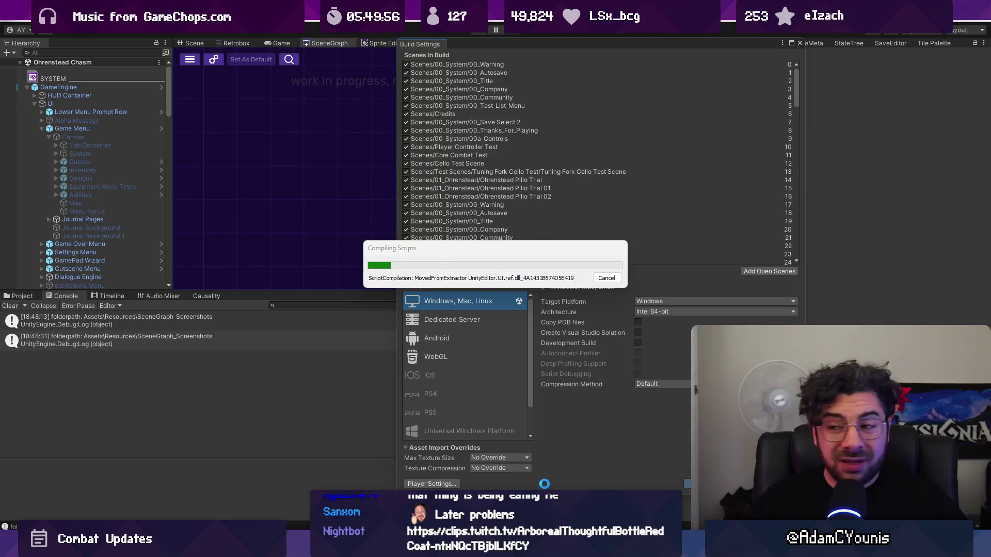
key("alt+Tab")
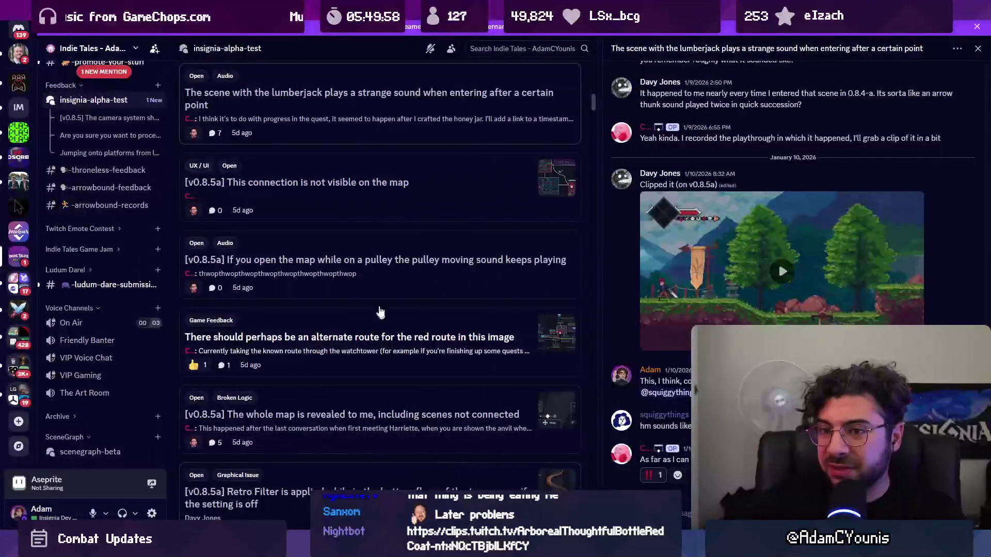
key("alt+Tab")
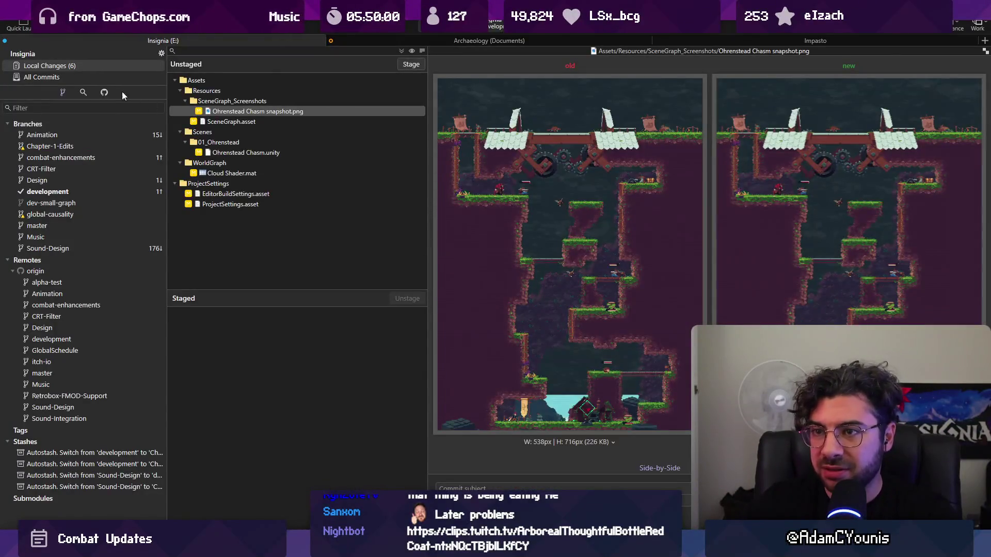
Step: Show All Commits and select the newest development commit, 'Minor Fixes removing debugs'
left_click(41, 77)
scroll(355, 172, "down", 5)
scroll(352, 171, "down", 2)
scroll(311, 198, "down", 1)
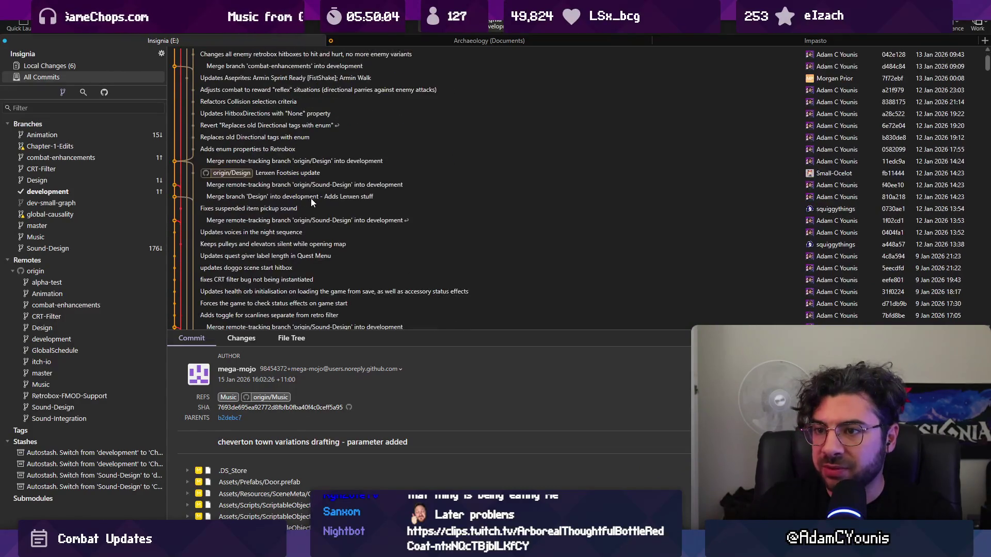
scroll(311, 197, "up", 10)
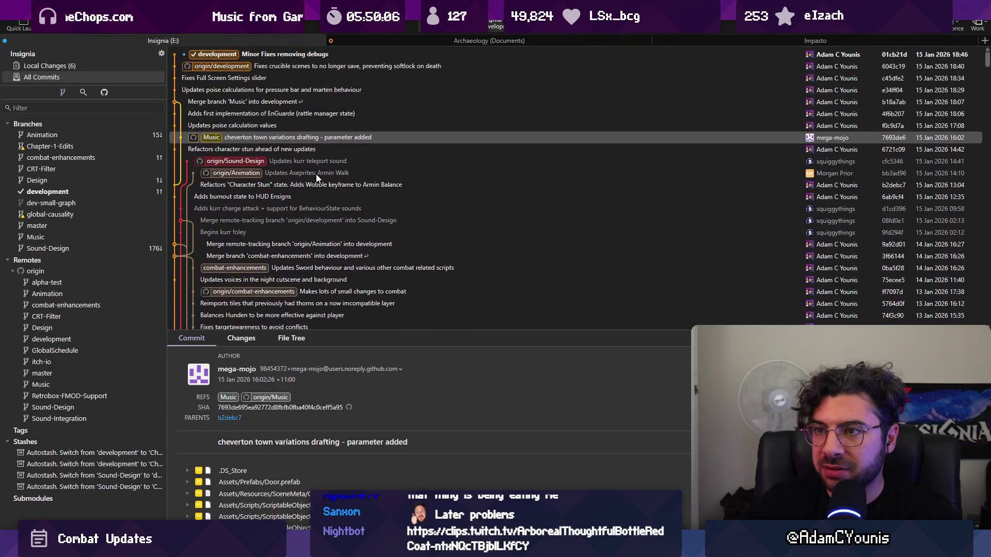
left_click(260, 54)
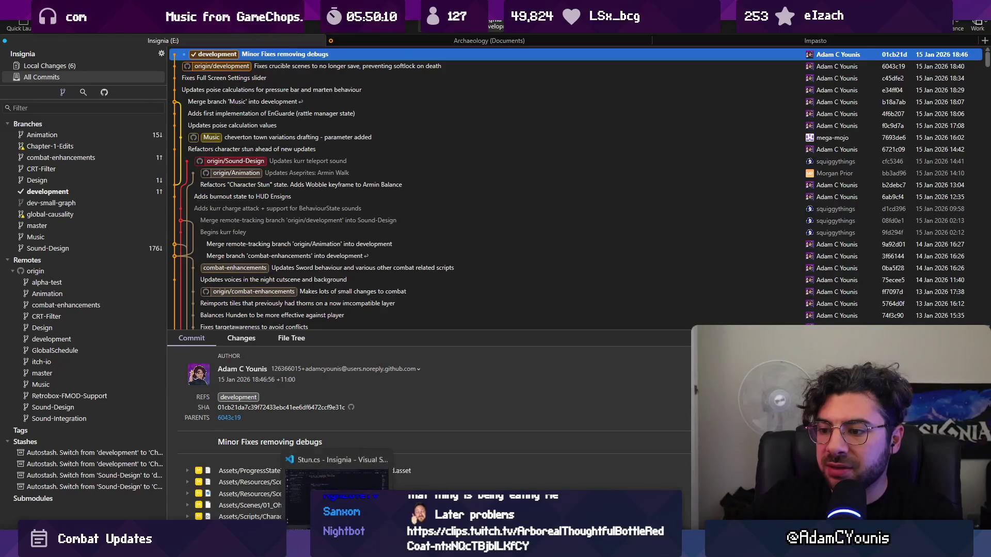
left_click(315, 547)
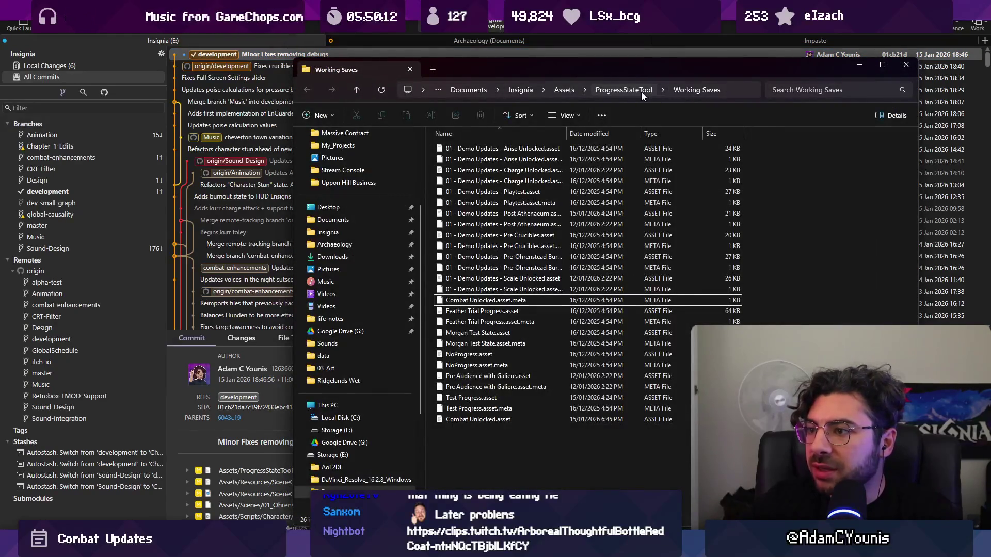
Step: Review the Desktop's Insignia Demo 0.8.5-alpha folder contents, then close File Explorer
scroll(364, 214, "up", 3)
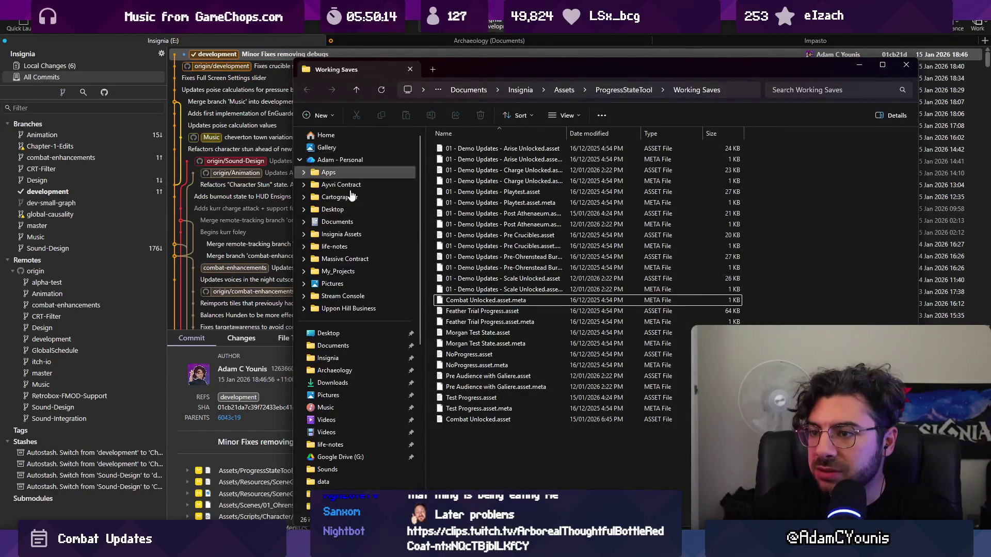
left_click(351, 337)
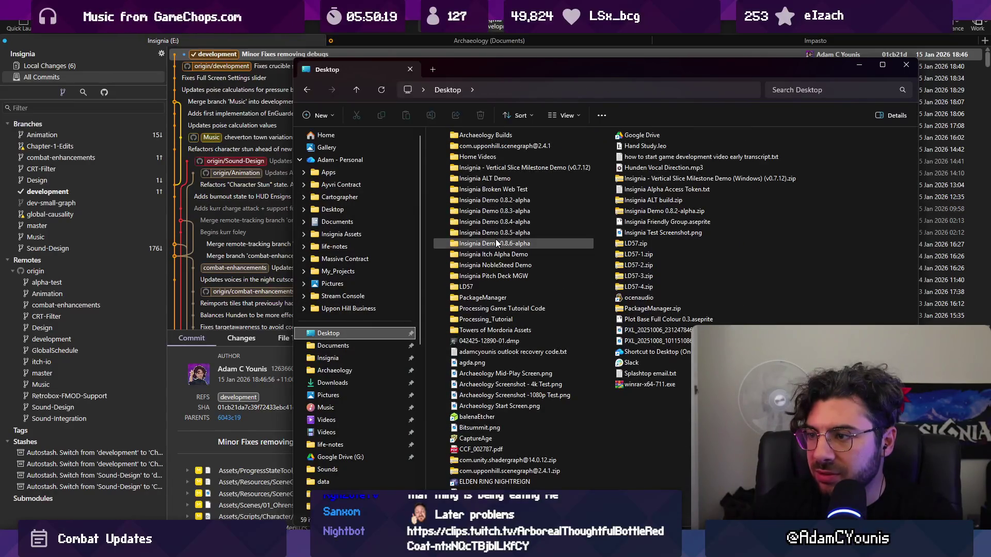
double_click(495, 233)
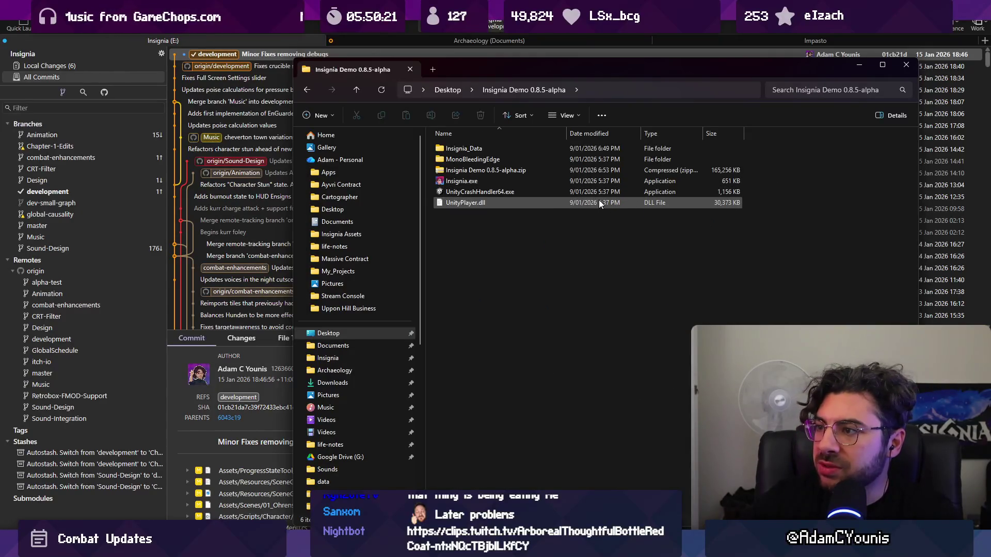
key("ctrl+w")
scroll(565, 137, "down", 15)
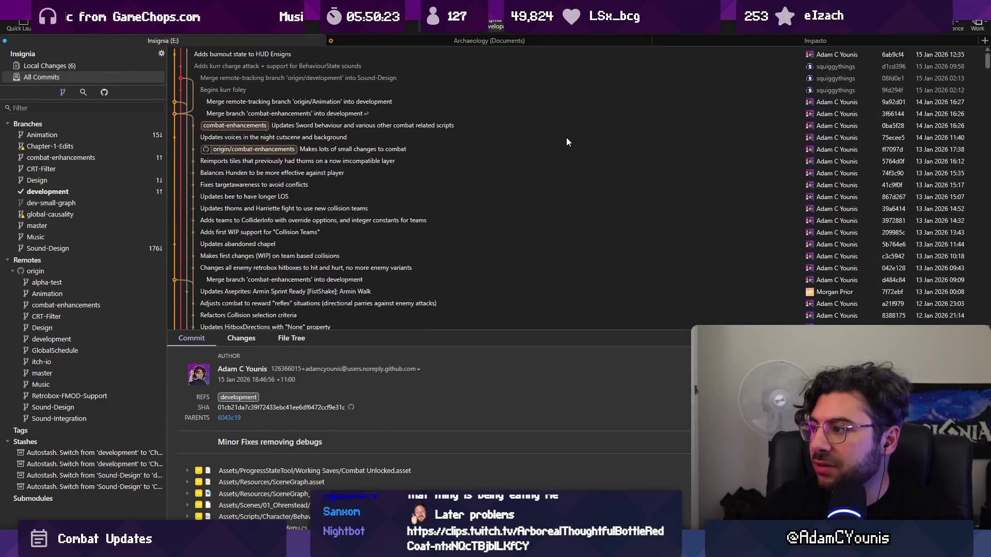
Step: Select every commit in Fork and copy their ids and messages for Figma
left_click(512, 244)
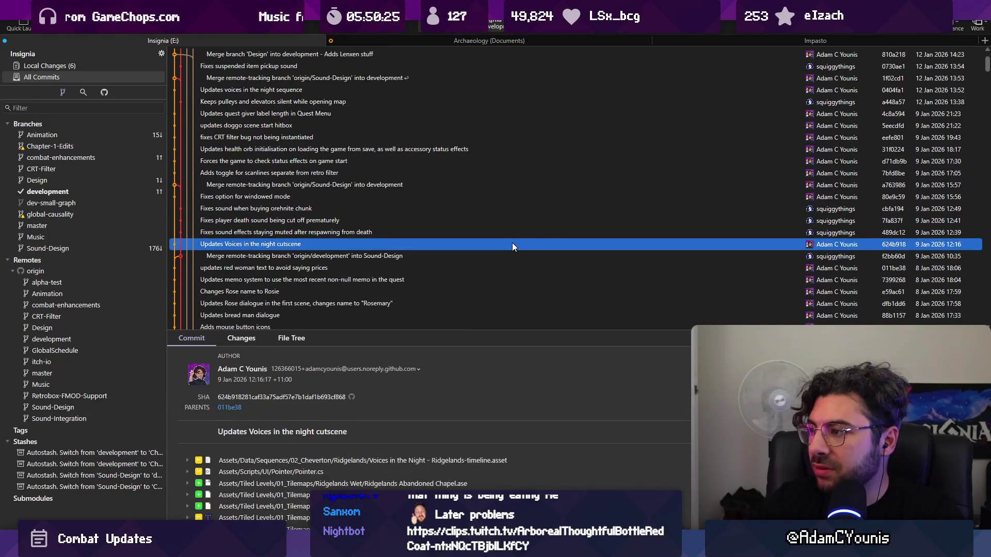
left_click(342, 255)
scroll(343, 255, "up", 15)
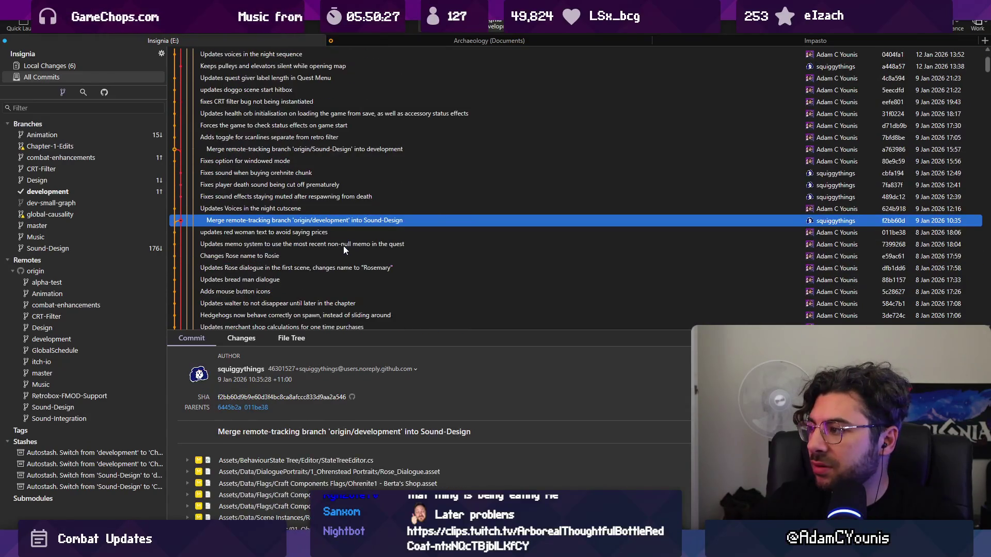
key("ctrl+a")
right_click(287, 73)
left_click(337, 95)
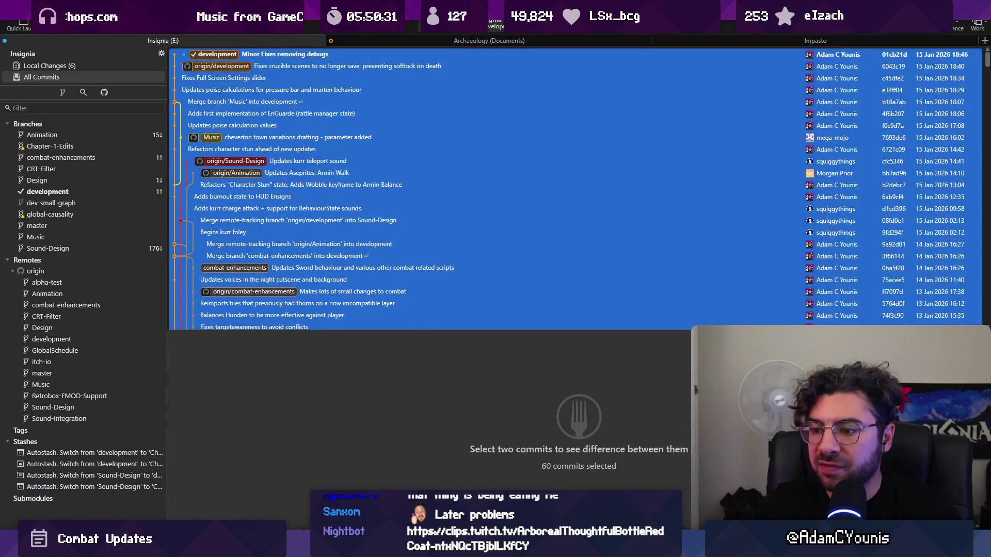
key("alt+Tab")
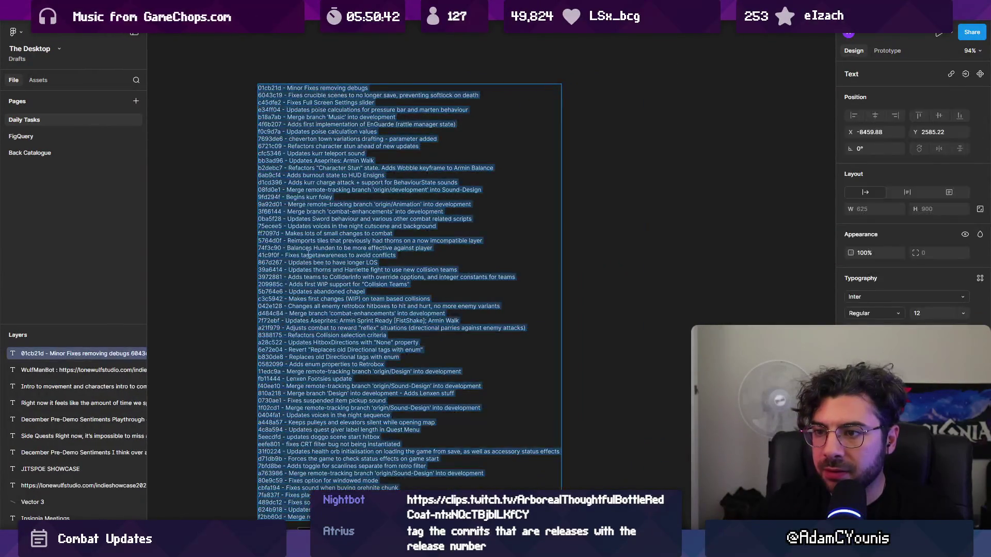
Step: Switch to Visual Studio Code and open the Copilot AI chat panel
key("super")
key("super")
key("alt+Tab")
key("ctrl+alt+i")
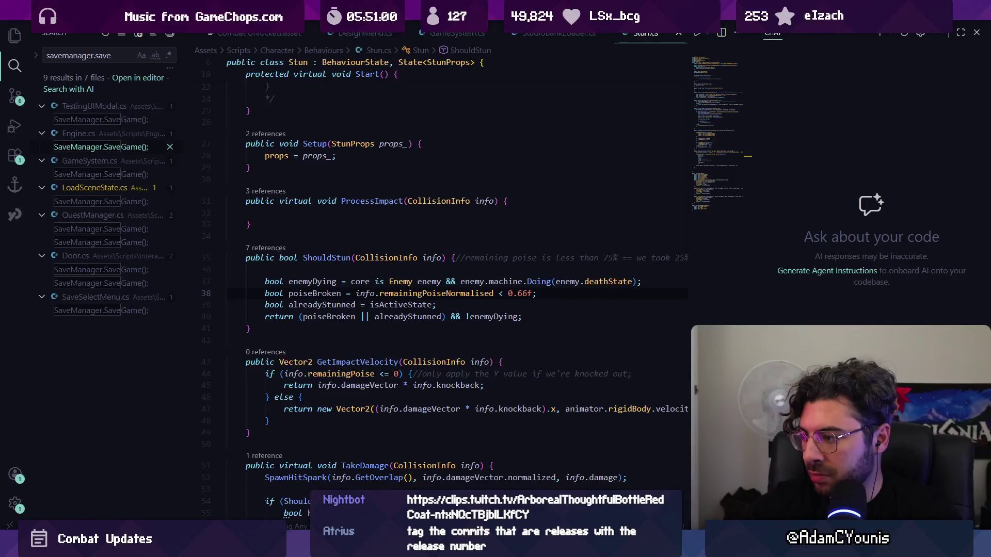
Step: Have the chat strip commit ids and paste the cleaned list into the Figma text layer
key("Return")
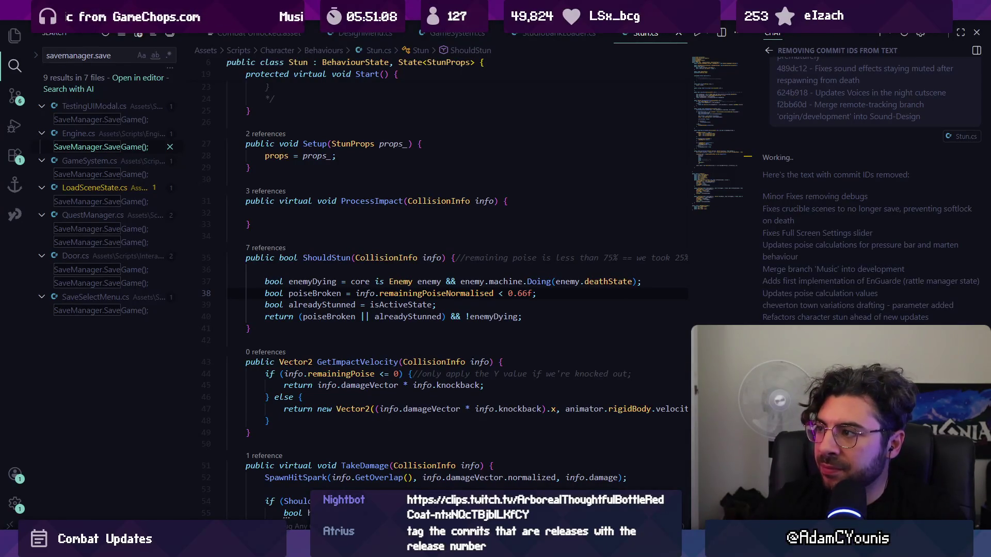
left_click_drag(763, 195, 785, 225)
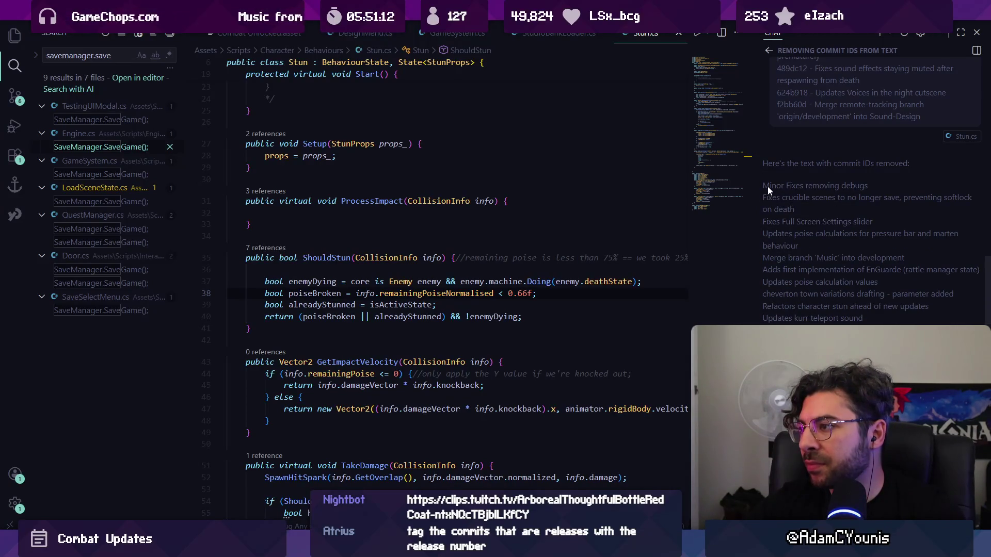
scroll(795, 255, "down", 10)
scroll(866, 191, "down", 4)
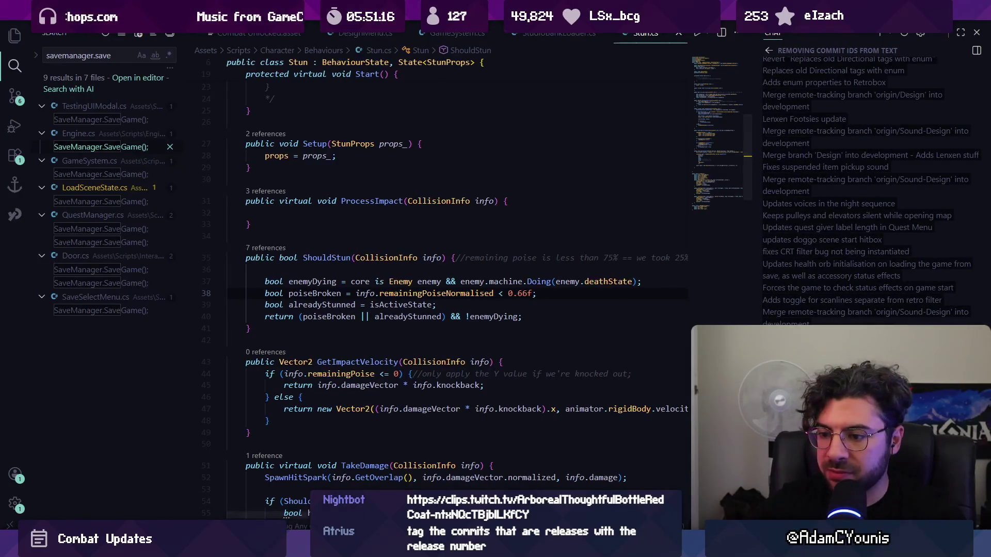
left_click(315, 547)
left_click(260, 487)
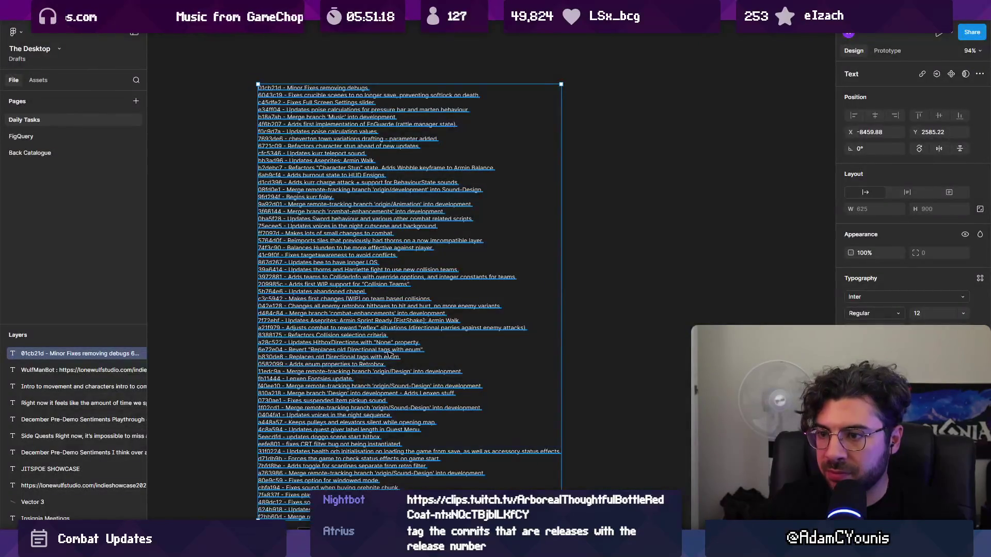
key("ctrl+v")
scroll(357, 312, "down", 2)
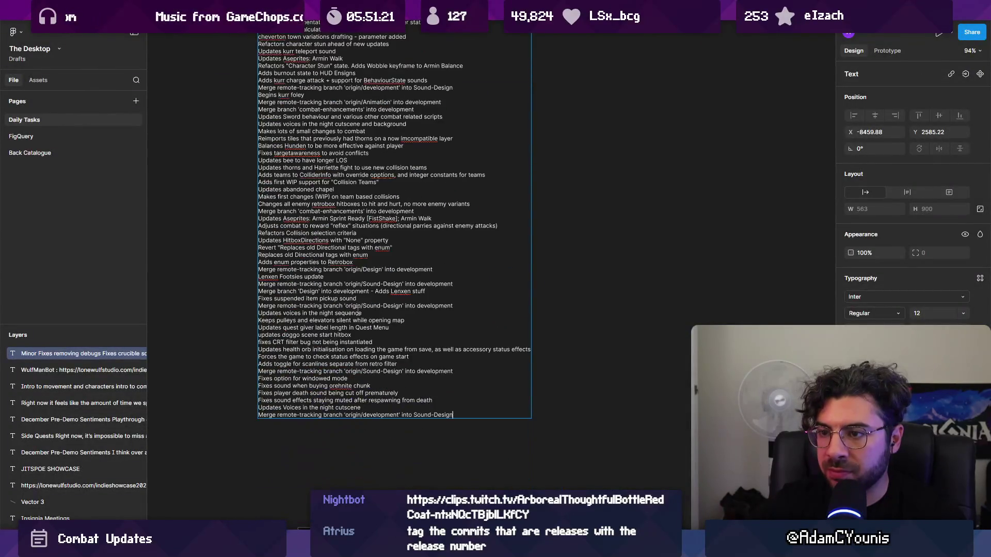
key("Return")
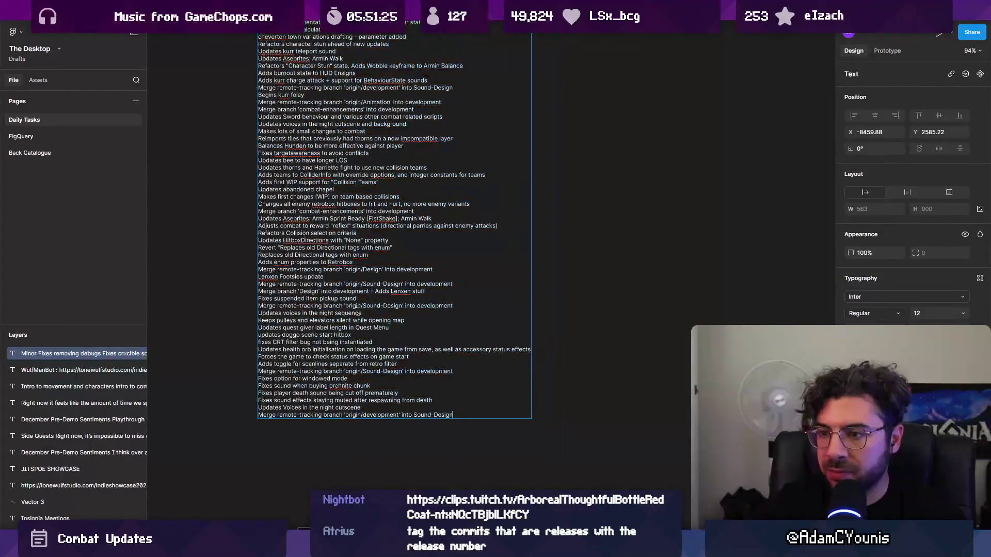
scroll(357, 308, "up", 2)
Step: Send 'but keep the dashes in' and replace the Figma changelog text with the bulleted list
key("alt+Tab")
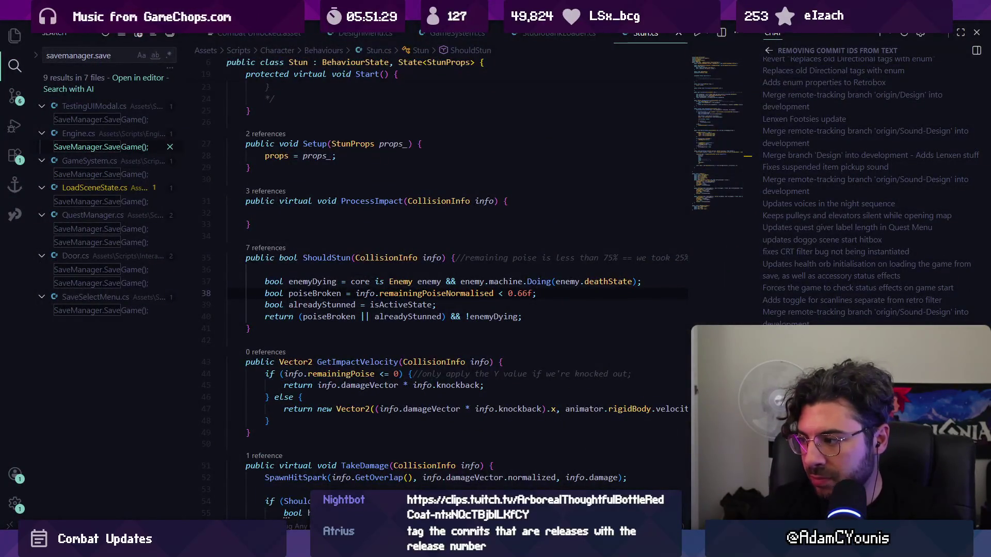
key("Return")
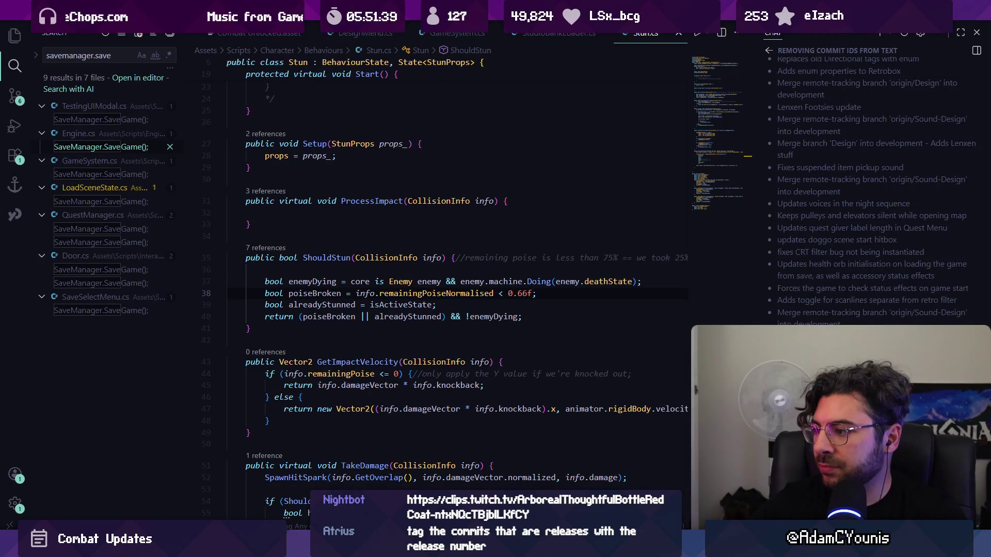
scroll(785, 130, "up", 15)
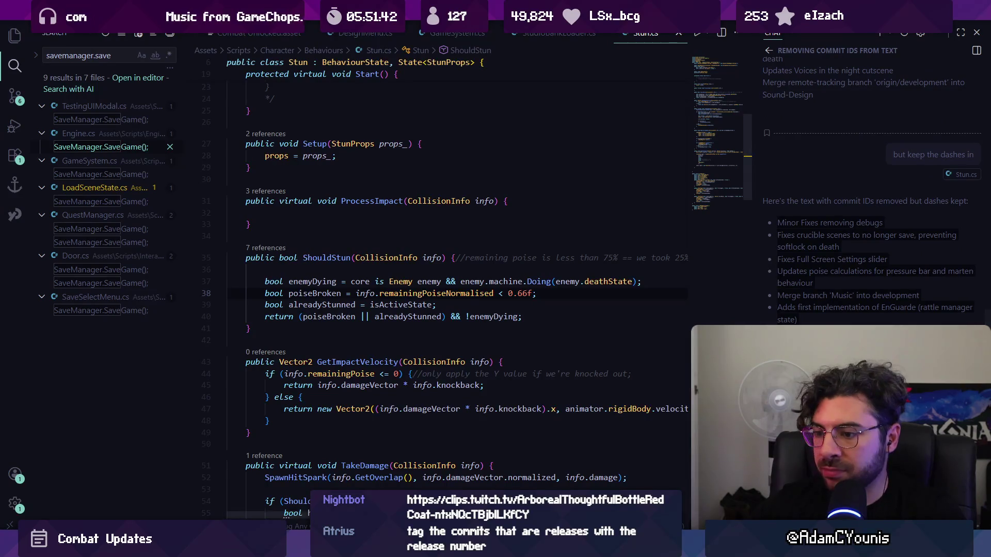
key("alt+Tab")
key("ctrl+a")
key("ctrl+v")
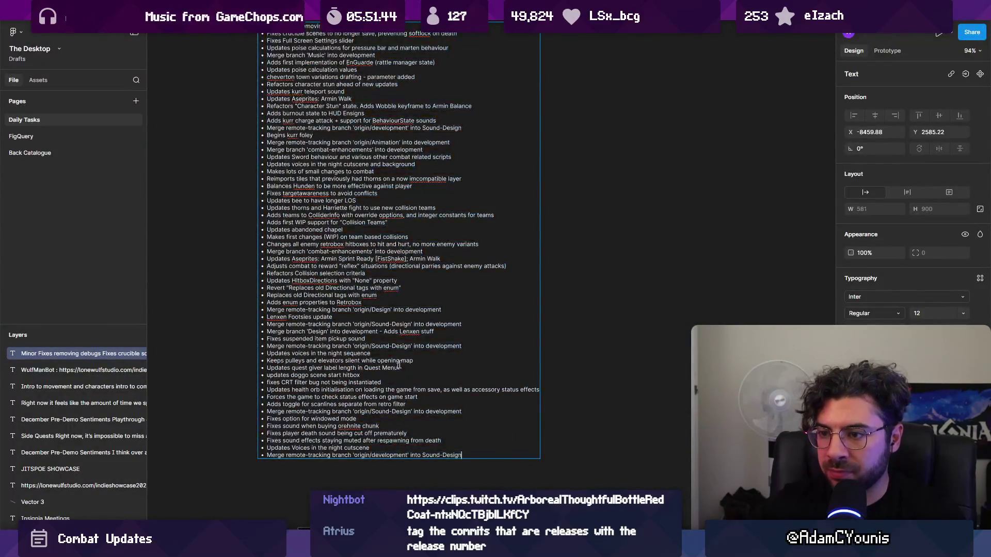
key("Escape")
scroll(305, 244, "up", 3)
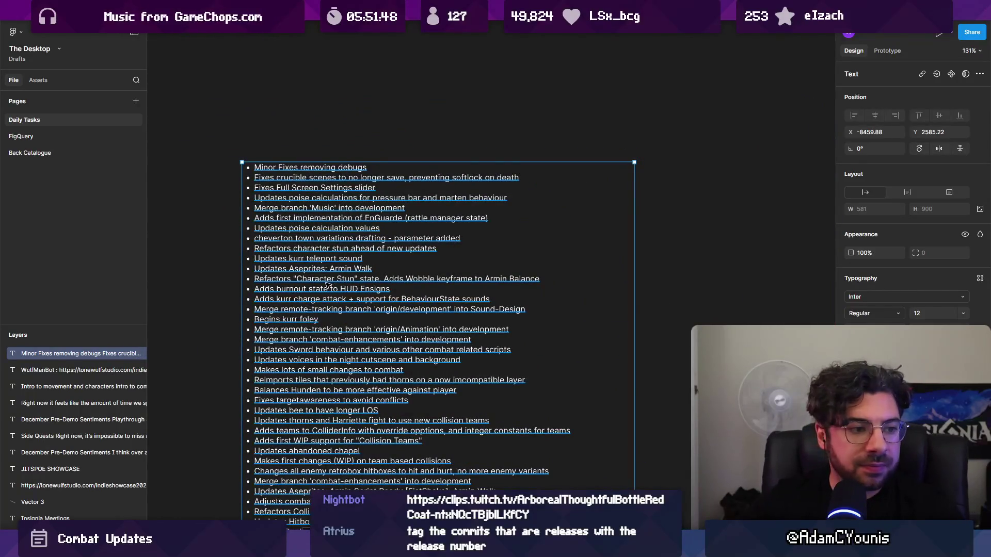
Step: Back in Fork, enlarge the commit list and select only the latest commit
key("alt+Tab")
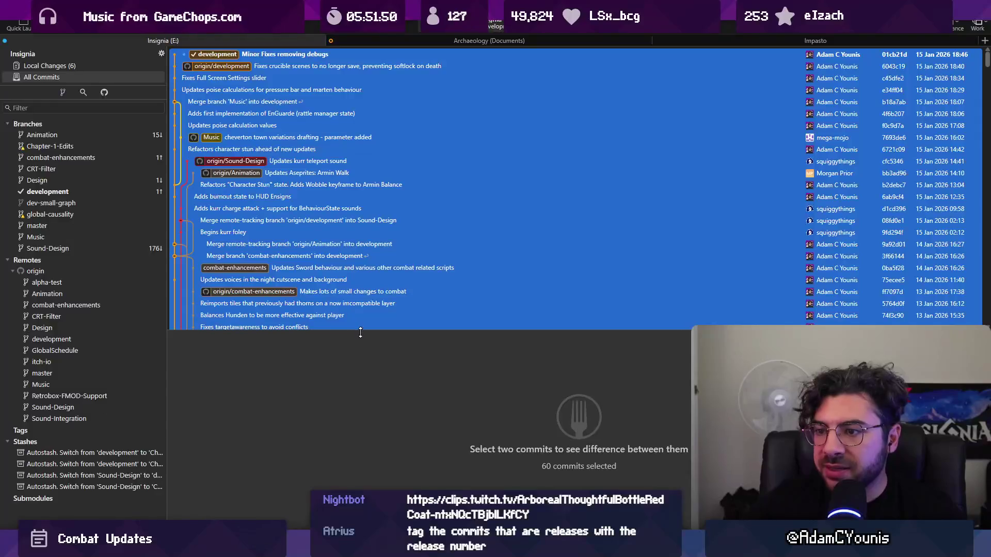
left_click_drag(360, 332, 361, 405)
left_click(369, 280)
Step: Start a new tag on the top commit, settling on the name 0.8.6-alpha after trying prefixes
right_click(285, 56)
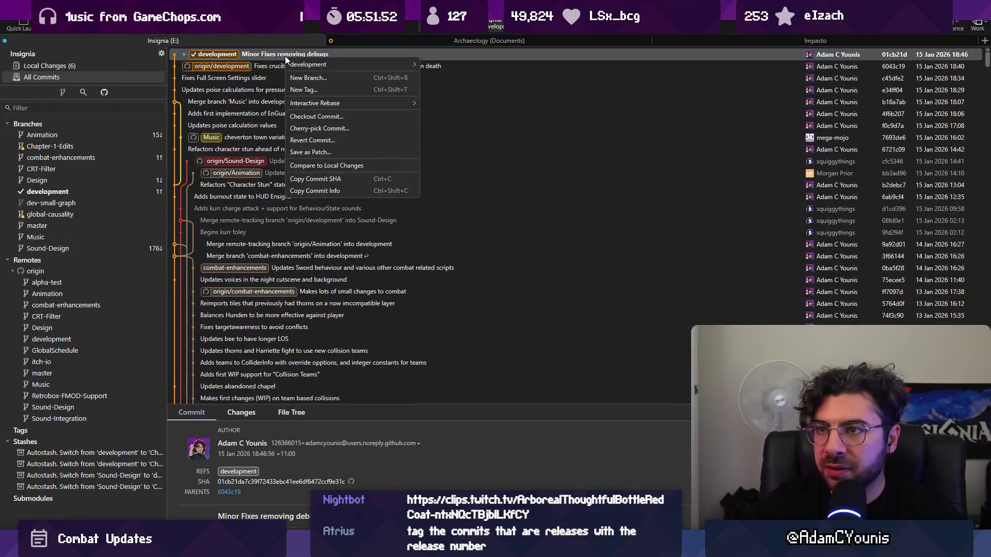
left_click(356, 89)
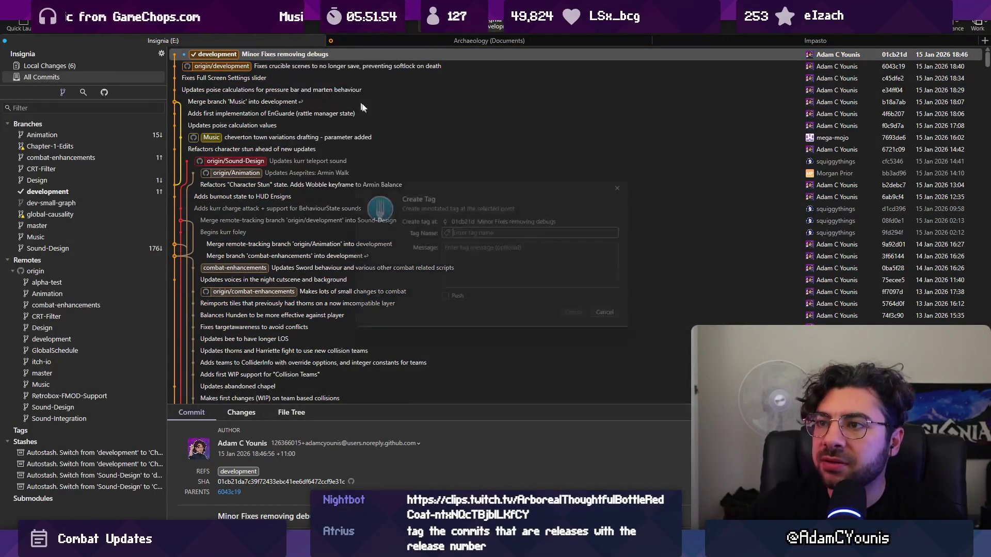
type("0.8.")
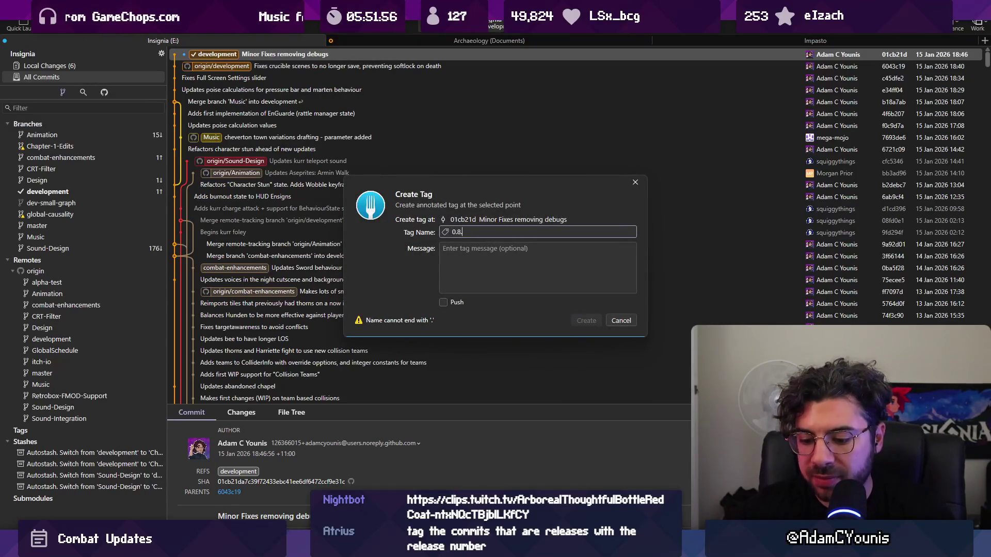
type("6-alpha")
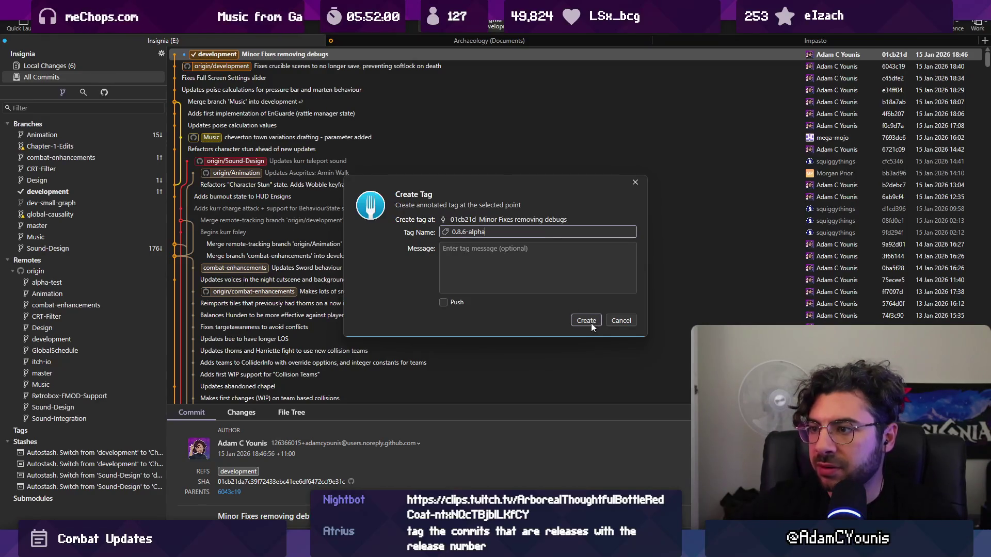
key("Left")
key("Left")
key("Left")
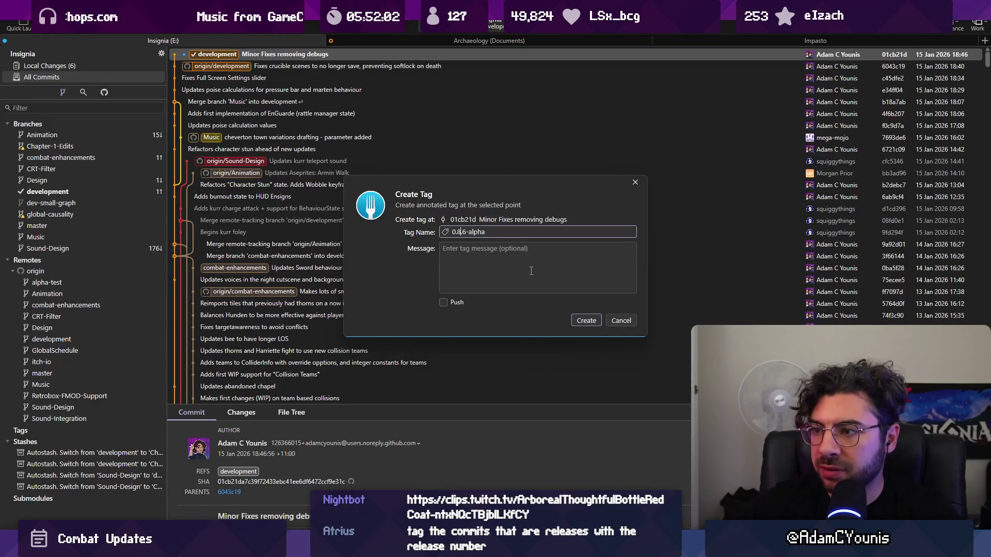
key("Home")
type("Denoi-")
key("BackSpace")
key("BackSpace")
key("BackSpace")
type("mo-V")
key("BackSpace")
type("Build-")
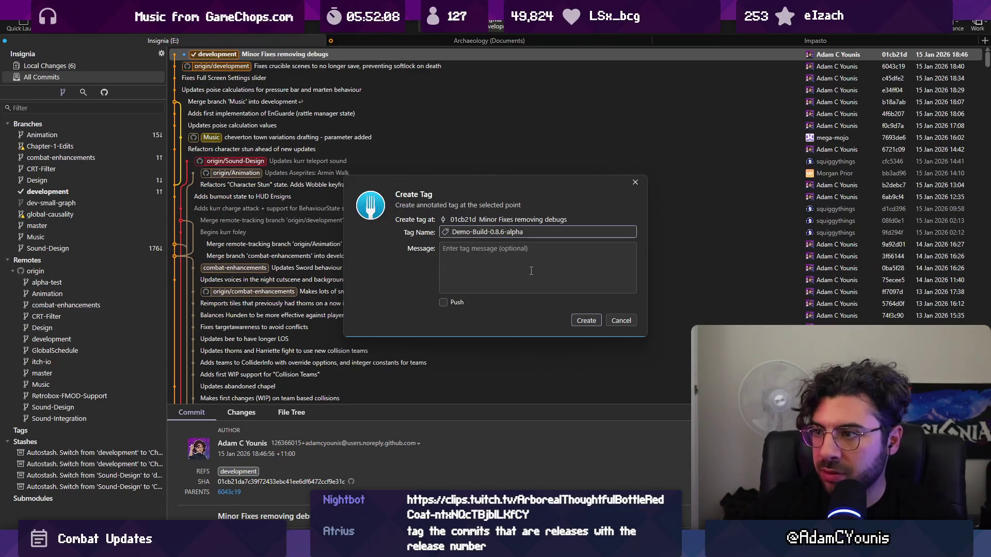
key("BackSpace")
key("BackSpace")
key("shift+Left")
key("shift+Left")
key("shift+Left")
key("BackSpace")
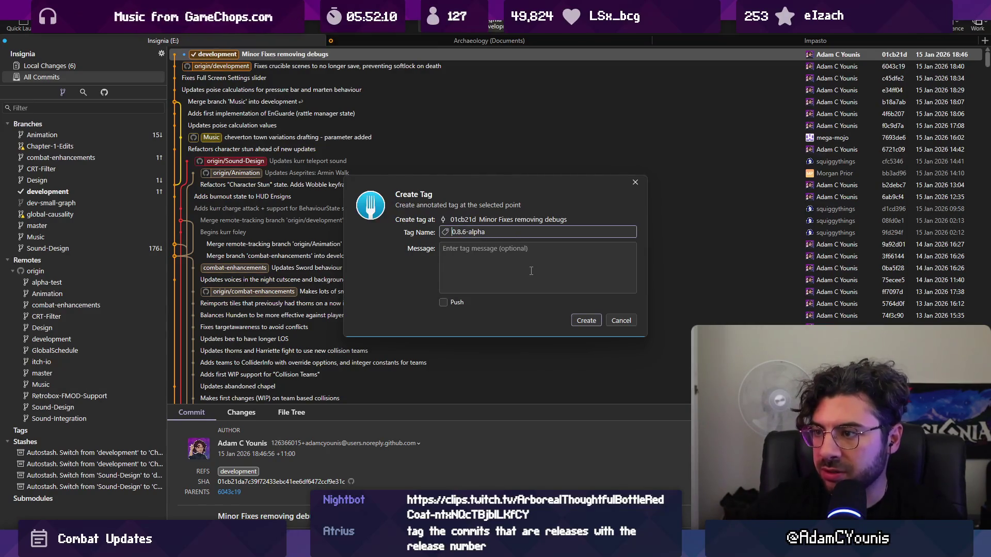
Step: Create the 0.8.6-alpha tag and return to the Figma changelog
left_click(589, 316)
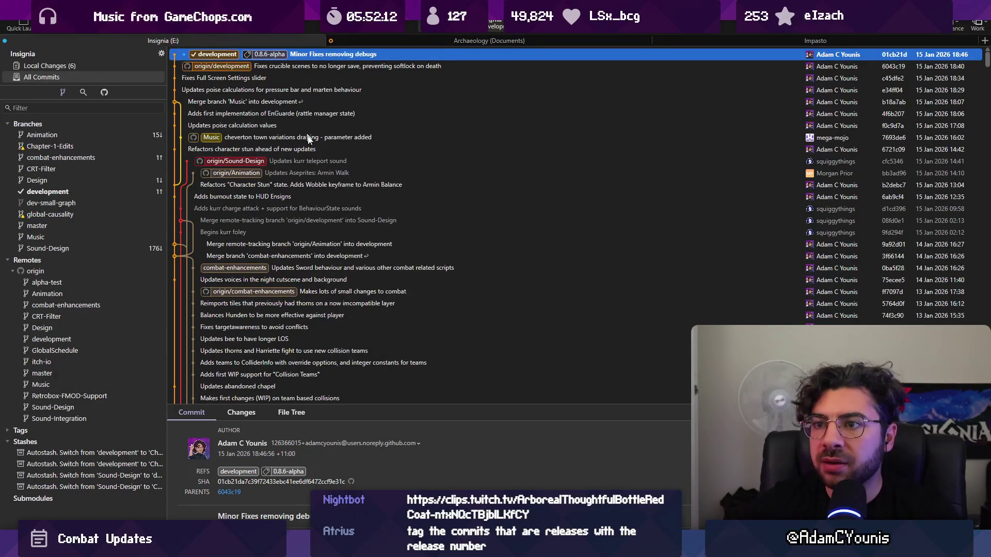
mouse_move(337, 546)
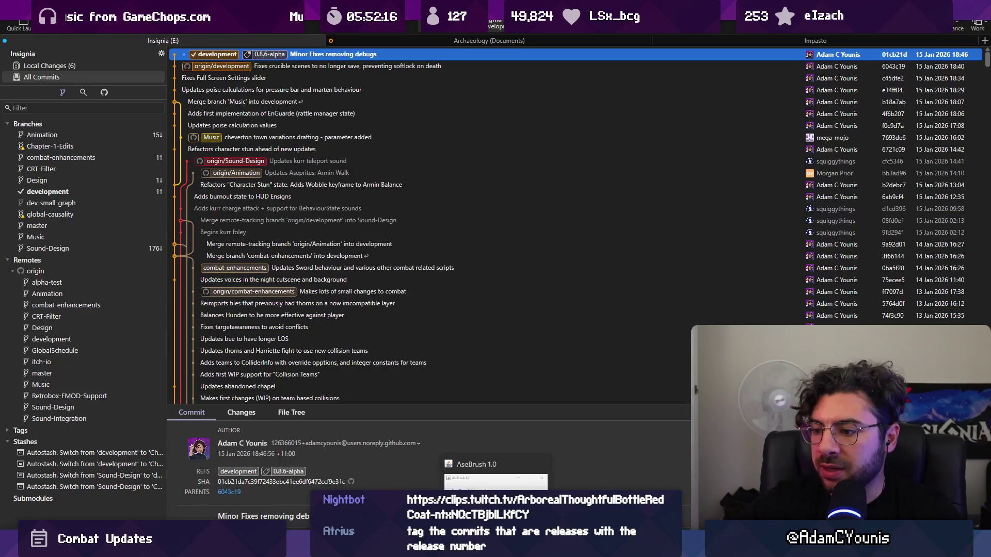
key("alt+Tab")
scroll(375, 259, "down", 5)
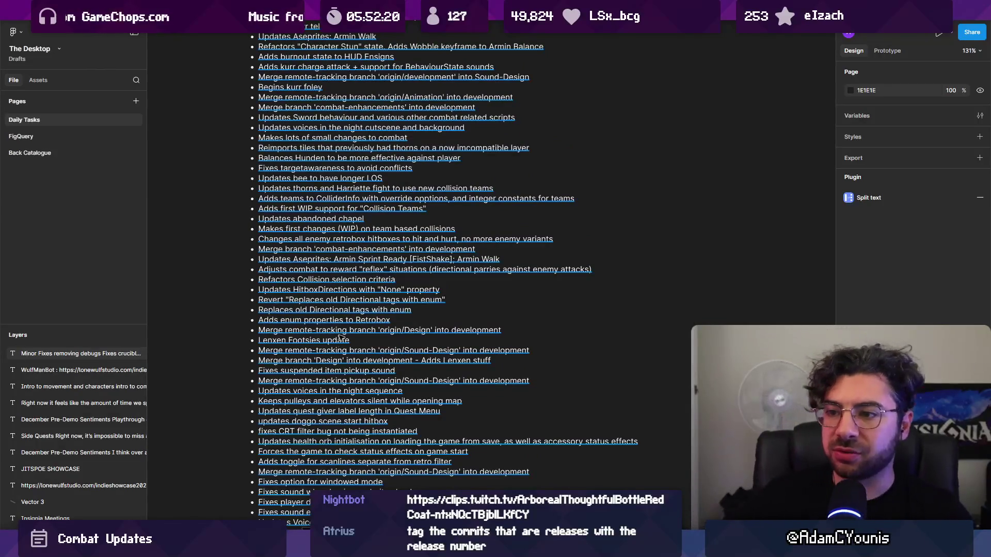
Step: In the changelog text, delete the final merge line and the 'Voices in the night cutscene' line
scroll(340, 361, "down", 3)
double_click(343, 372)
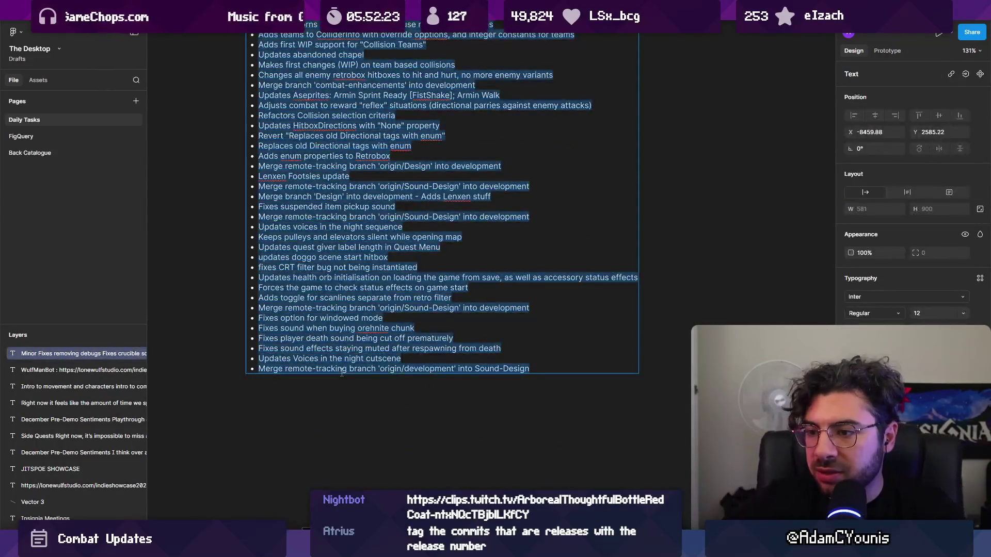
triple_click(361, 369)
key("BackSpace")
key("BackSpace")
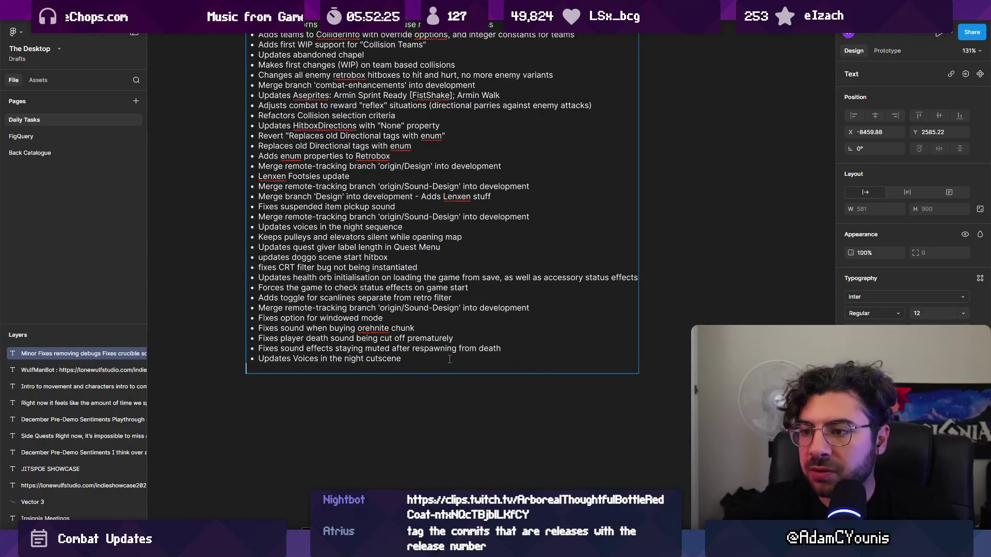
key("shift+Up")
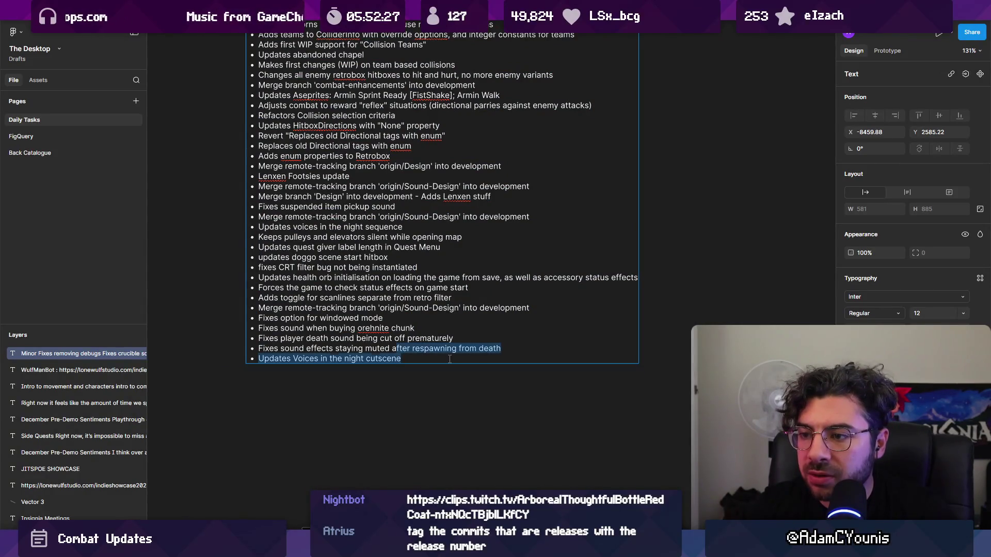
key("ctrl+shift+Right")
key("ctrl+shift+Right")
key("ctrl+shift+Right")
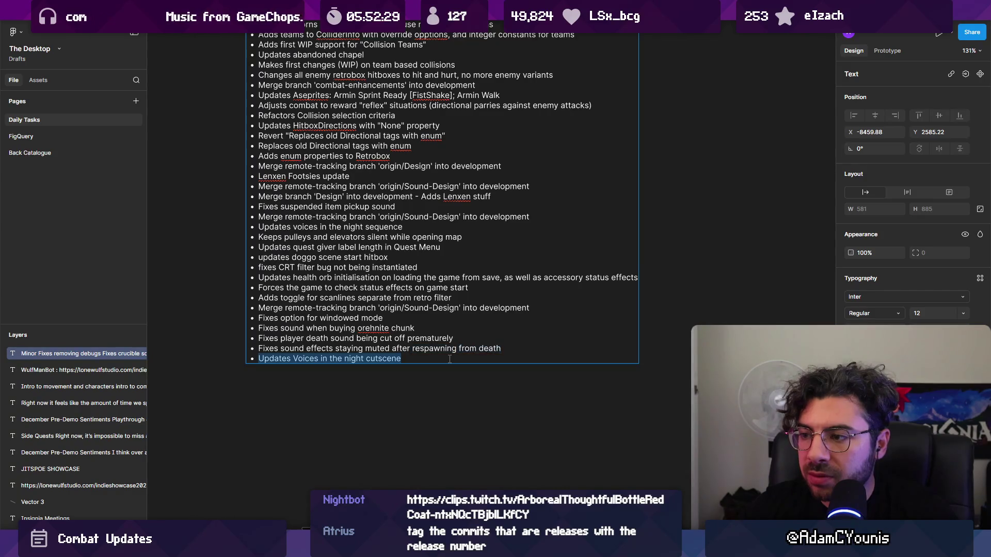
key("BackSpace")
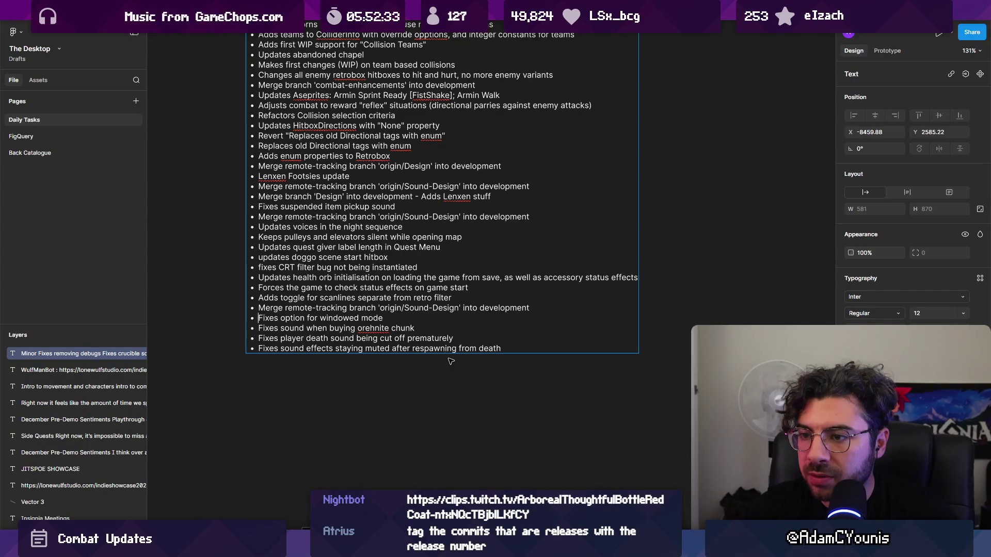
Step: Delete the Sound-Design merge line and its leftover empty line, keeping the status-effects line
key("shift+Home")
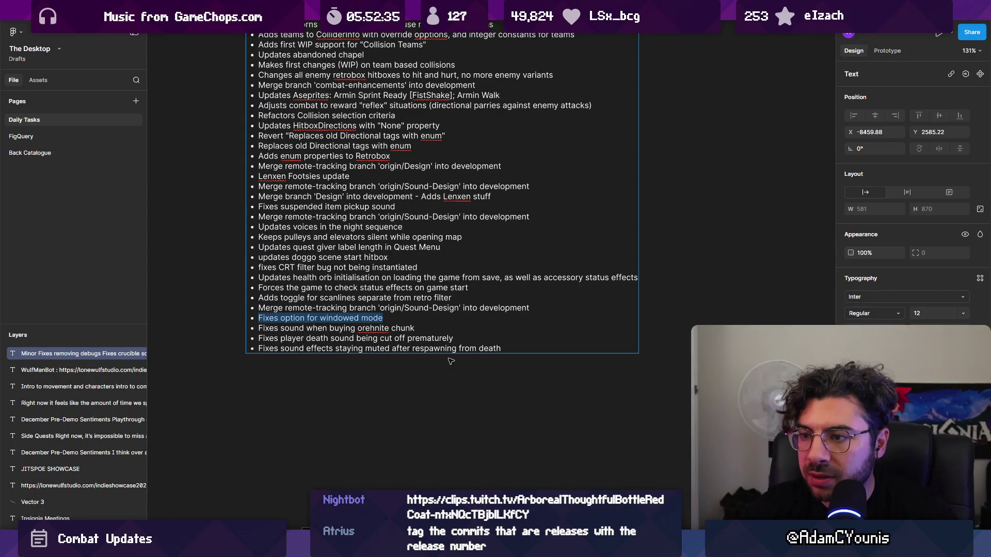
key("Escape")
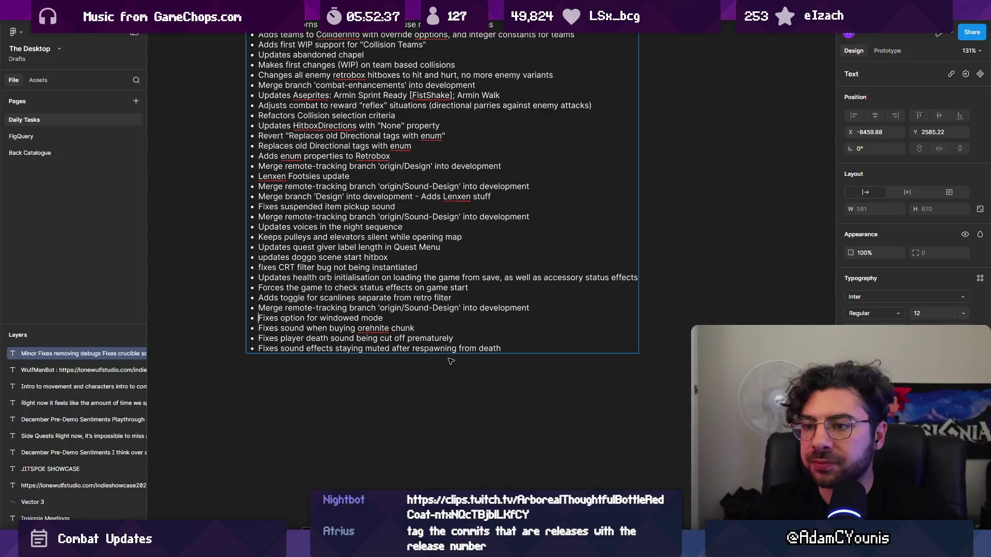
key("shift+Up")
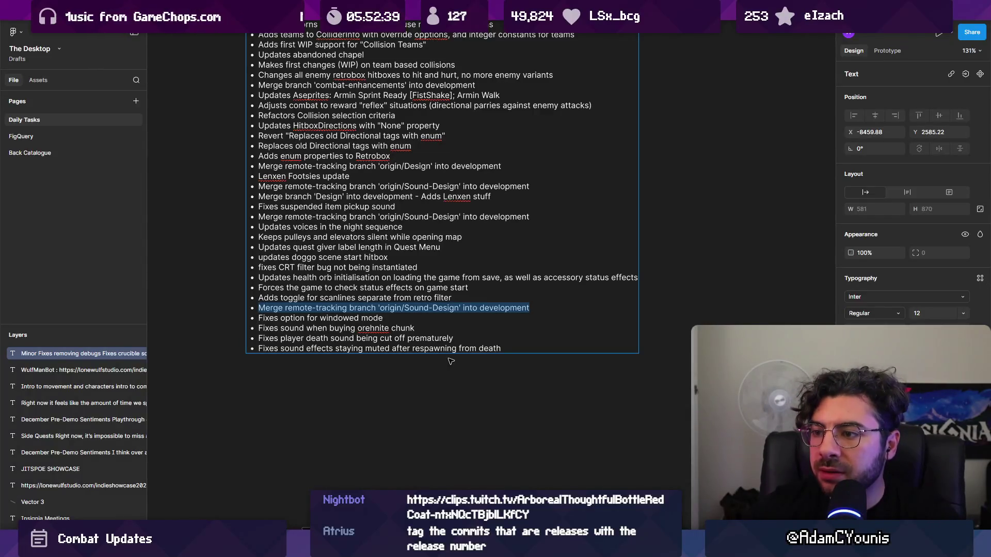
key("BackSpace")
key("BackSpace")
key("shift+Home")
key("Left")
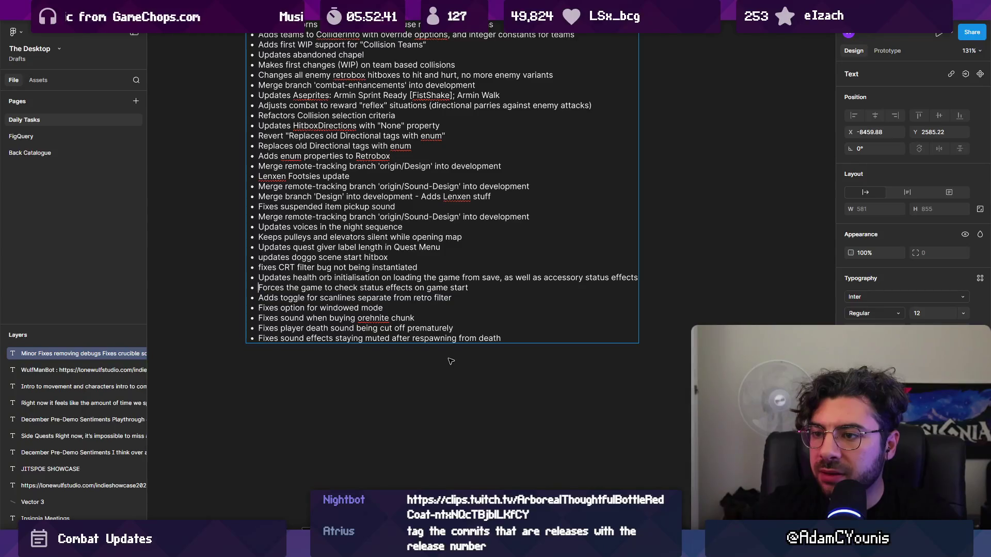
key("shift+Up")
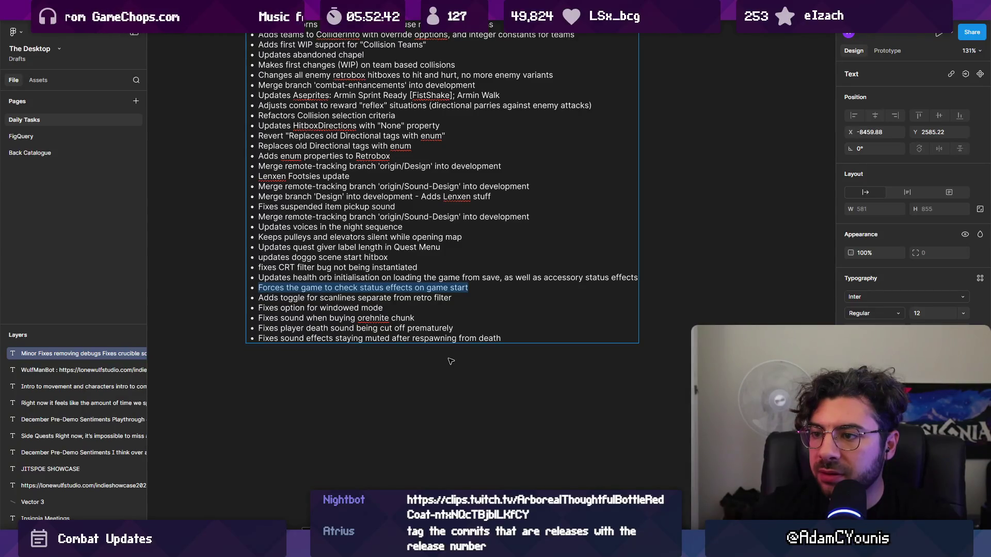
key("Left")
Step: Move up past the health orb and CRT filter lines, keeping the doggo scene hitbox line
key("shift+Up")
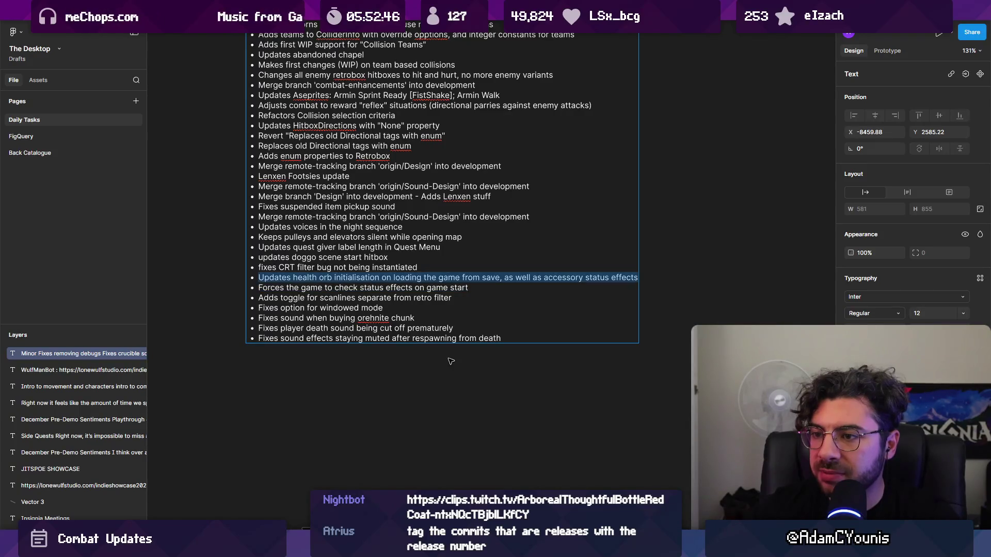
key("Left")
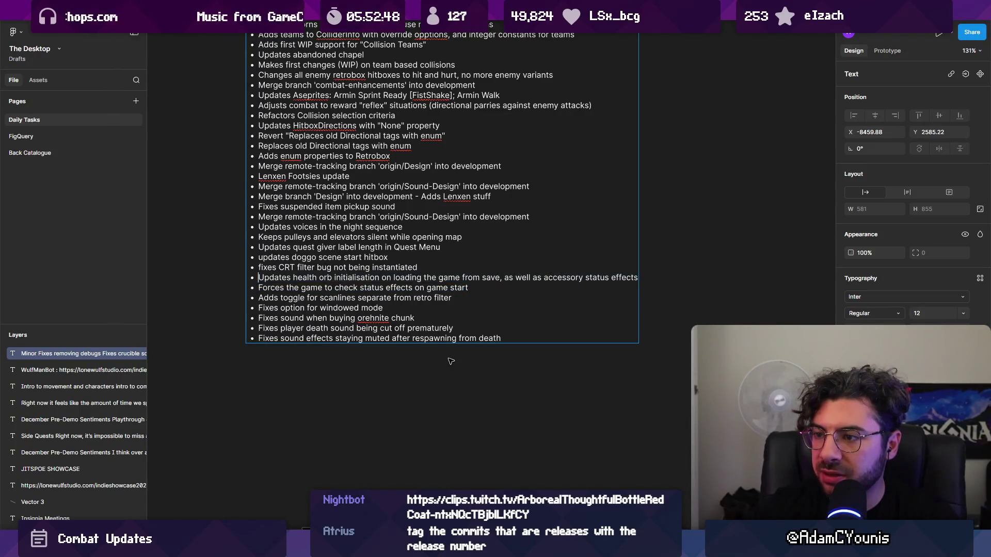
key("shift+Up")
key("Left")
key("shift+Up")
key("BackSpace")
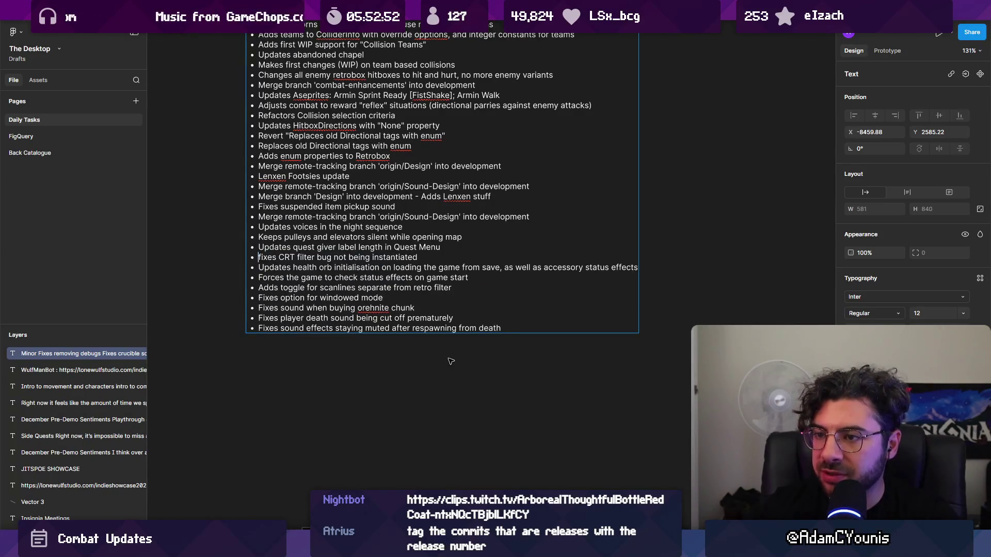
key("ctrl+z")
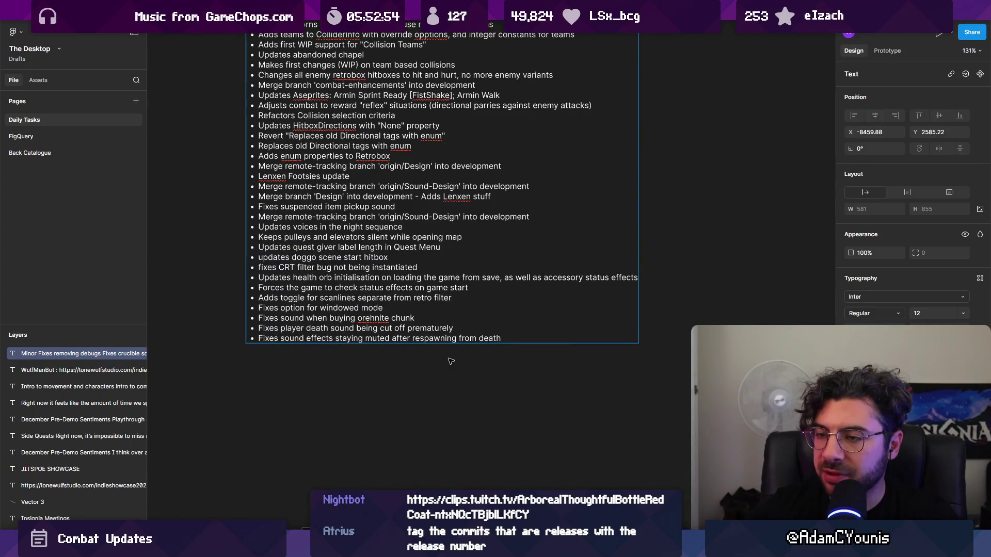
Step: Delete the night sequence voices line from the changelog
key("shift+Up")
key("Up")
key("shift+Down")
key("Up")
key("shift+Down")
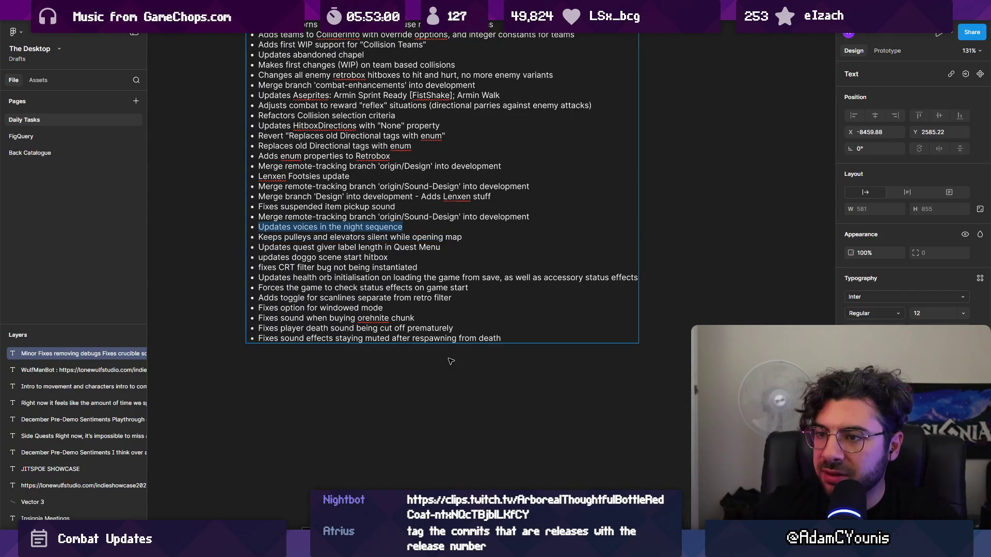
key("BackSpace")
key("Up")
key("shift+Down")
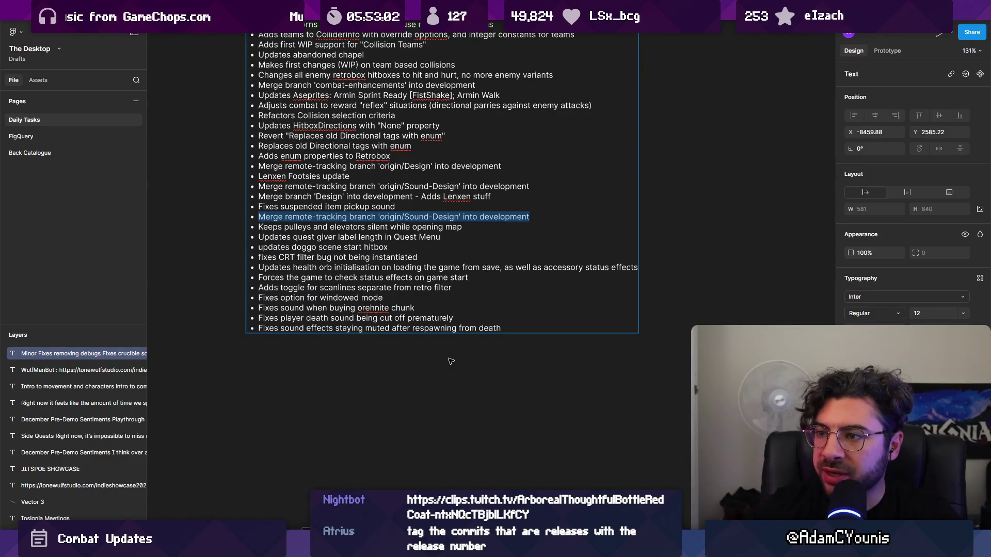
Step: Delete the origin/Sound-Design merge line
key("BackSpace")
key("Up")
key("shift+Down")
key("Up")
key("shift+Down")
Step: Delete the remaining Design and Sound-Design merge lines and select the Lenxen Footsies line
key("Left")
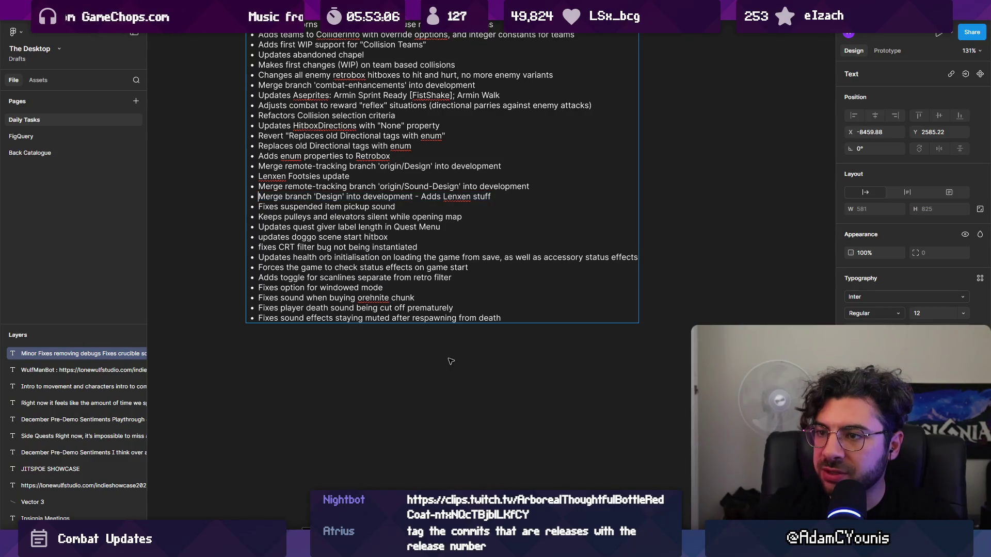
key("shift+Up")
key("shift+Up")
key("BackSpace")
key("Up")
key("shift+Up")
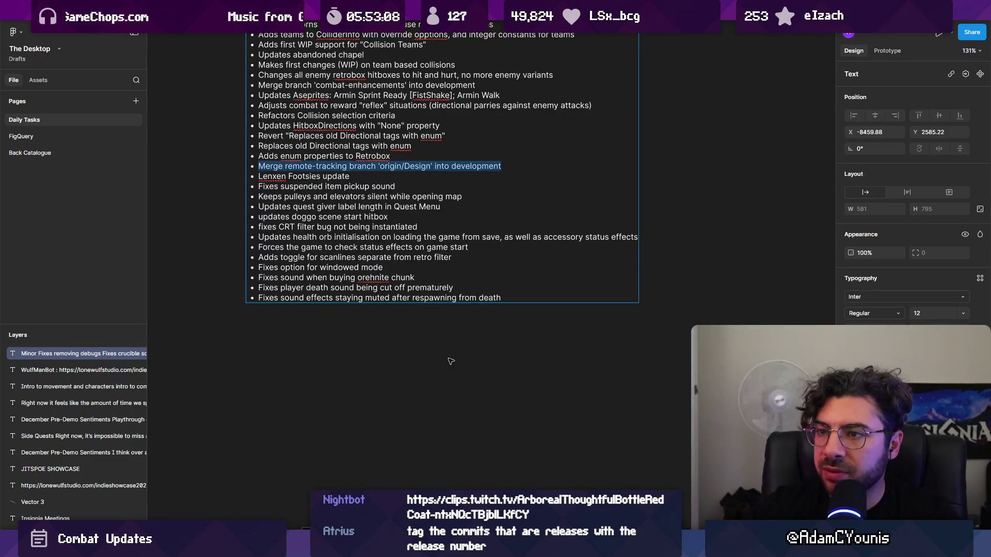
key("BackSpace")
key("shift+Down")
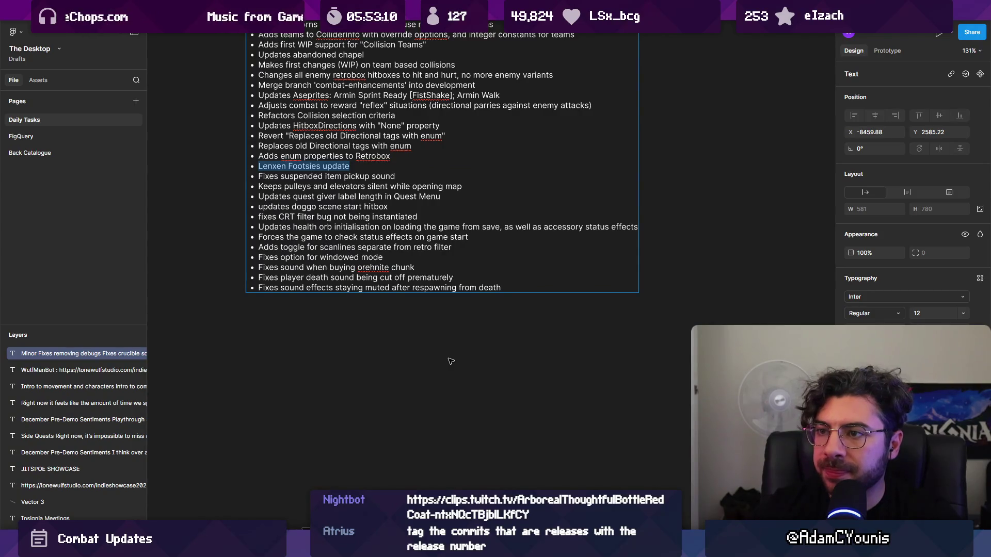
scroll(398, 317, "up", 5)
Step: Delete the Lenxen Footsies, Retrobox enum properties, collision and Directional tag lines
key("BackSpace")
key("shift+Up")
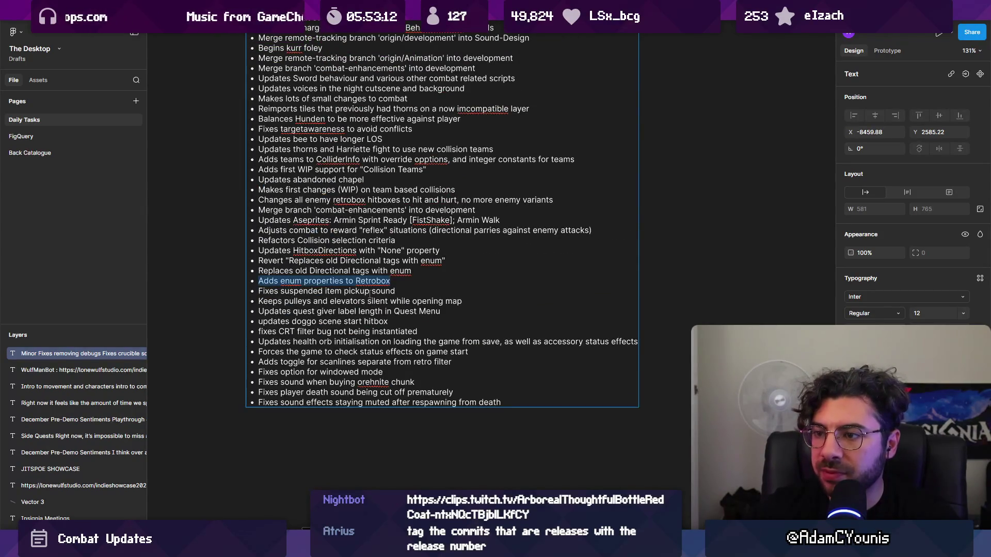
key("BackSpace")
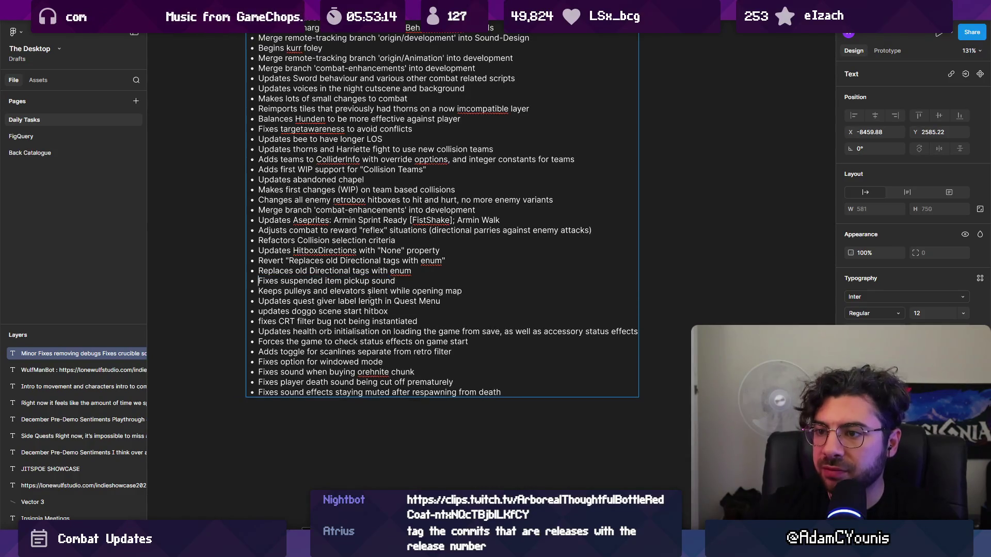
key("shift+Up")
key("shift+Up")
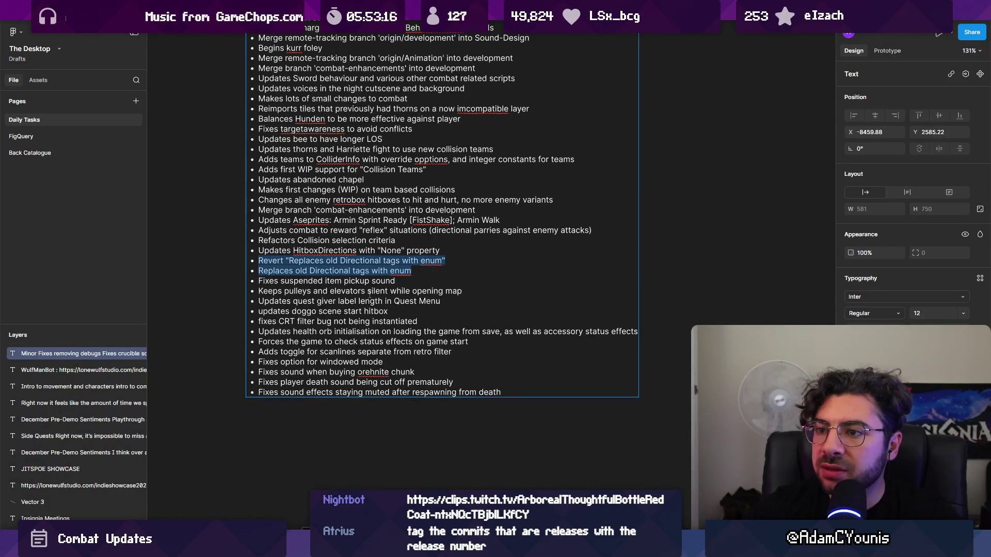
key("shift+Up")
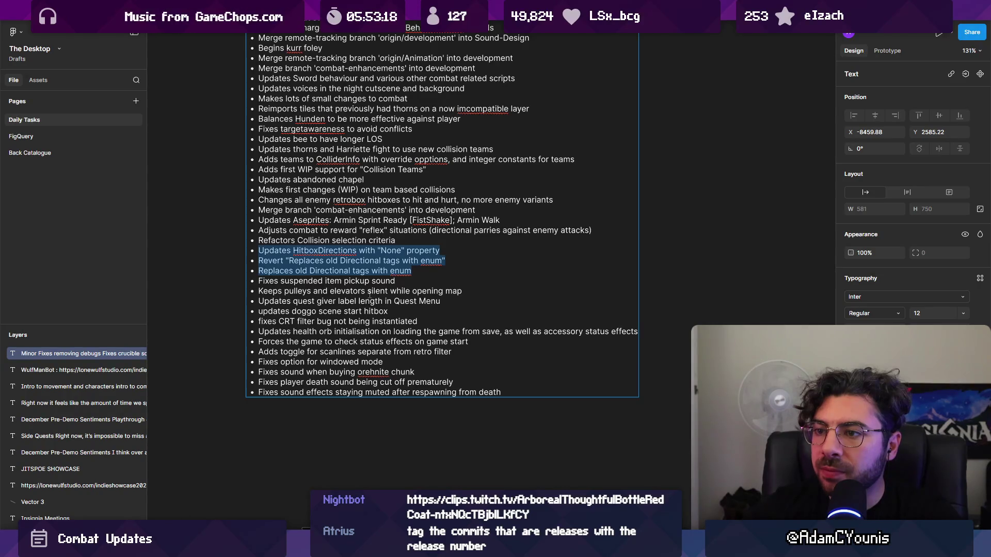
key("shift+Up")
key("shift+Up")
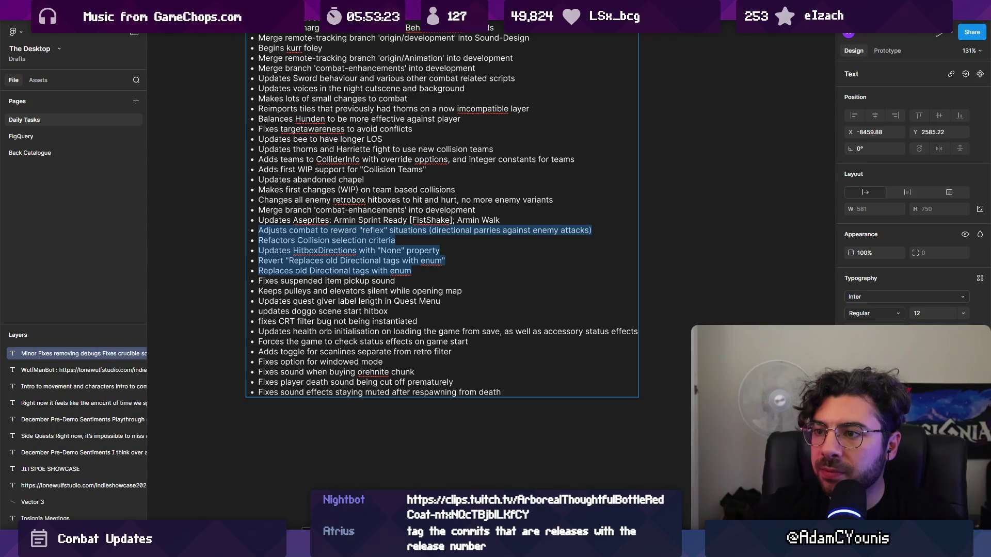
key("shift+Down")
key("BackSpace")
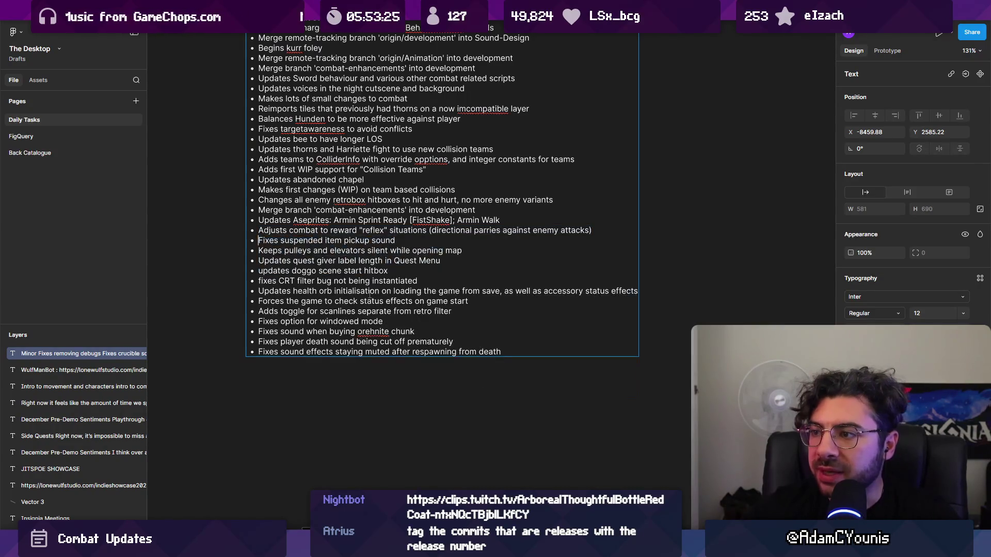
Step: Delete the Aseprites update, combat-enhancements merge and enemy retrobox hitboxes lines
key("shift+Up")
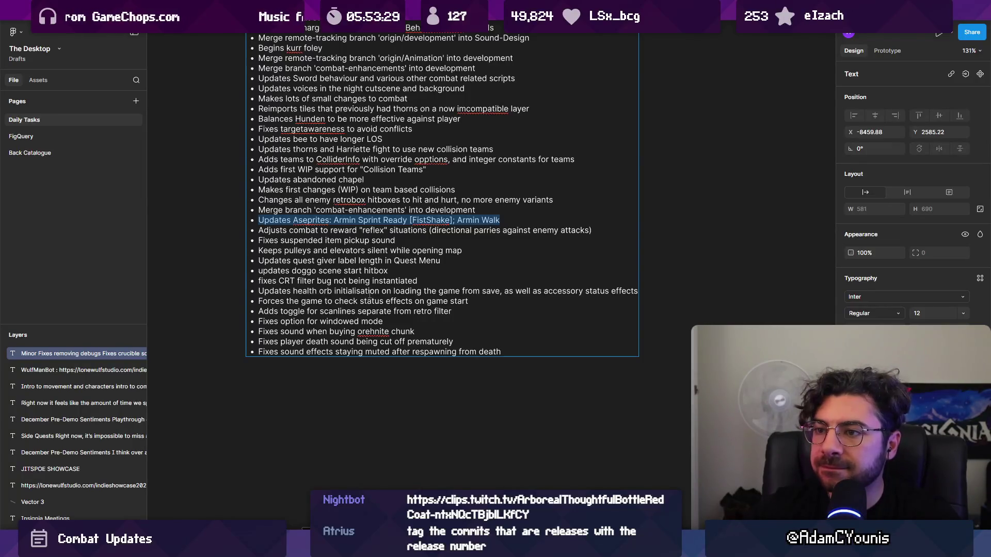
key("BackSpace")
key("shift+Up")
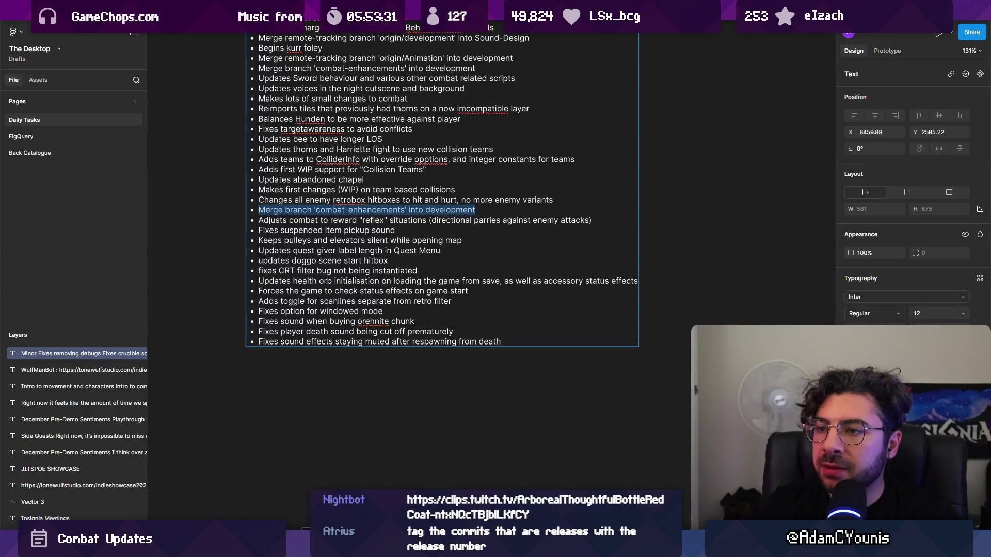
key("BackSpace")
key("shift+Up")
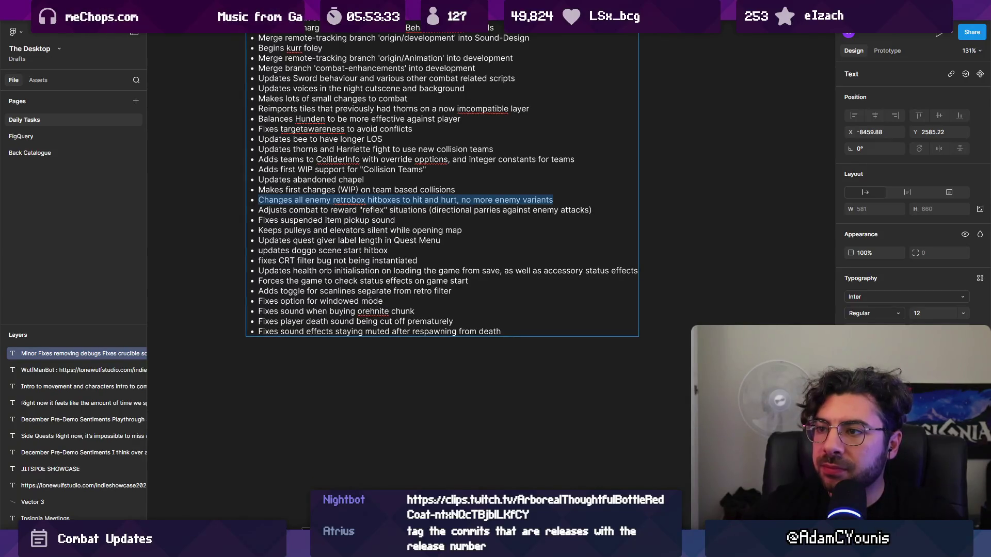
key("Left")
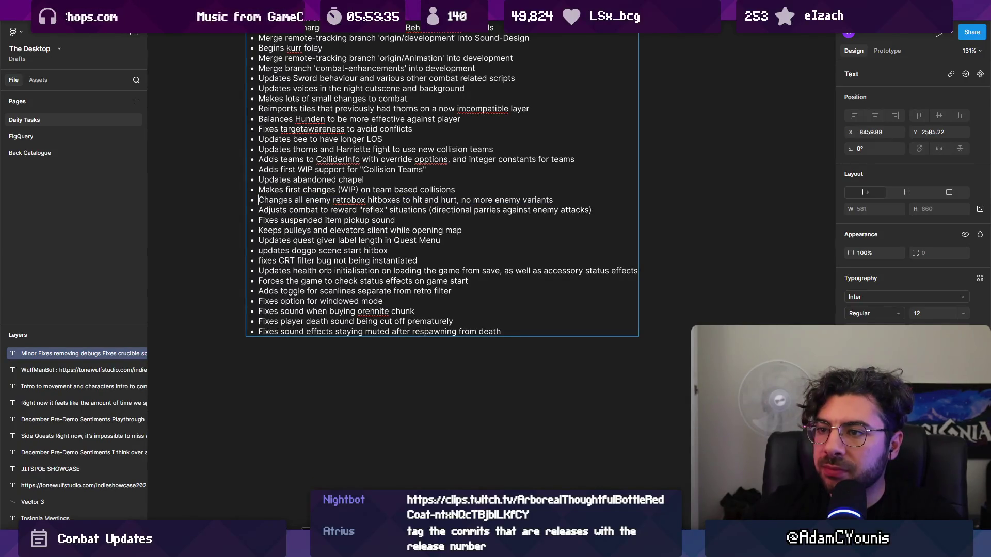
key("shift+End")
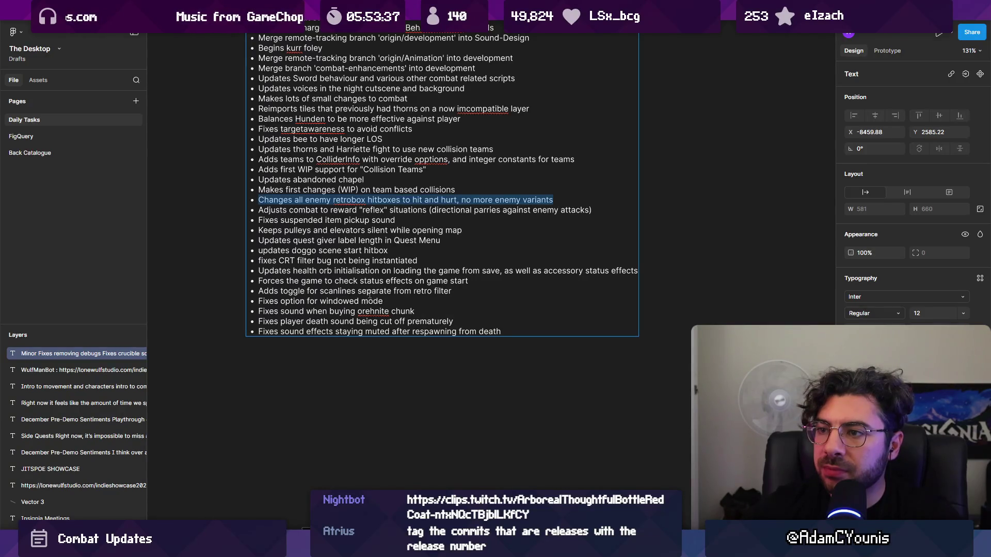
key("BackSpace")
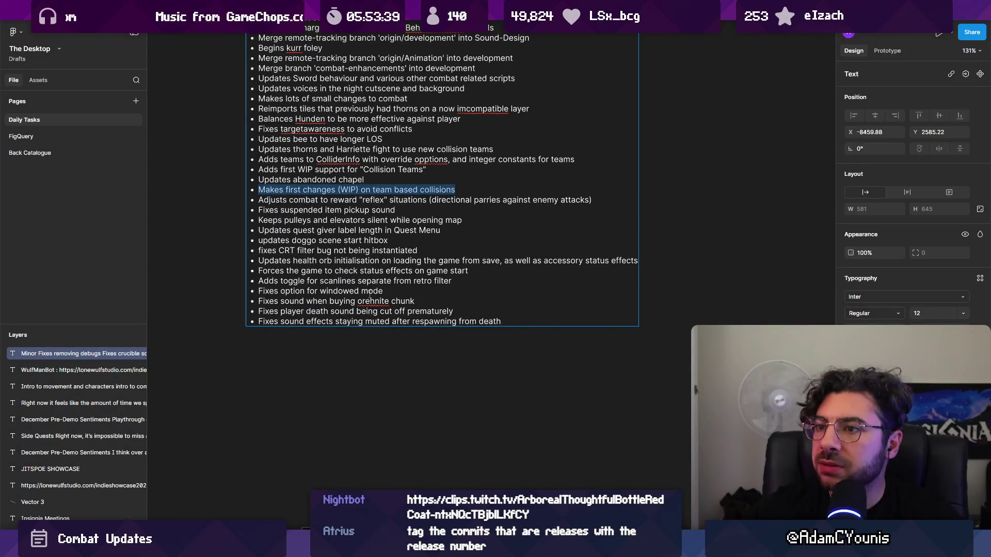
Step: Delete the WIP team collisions, chapel and ColliderInfo teams lines, keeping Collision Teams WIP support
scroll(371, 293, "up", 3)
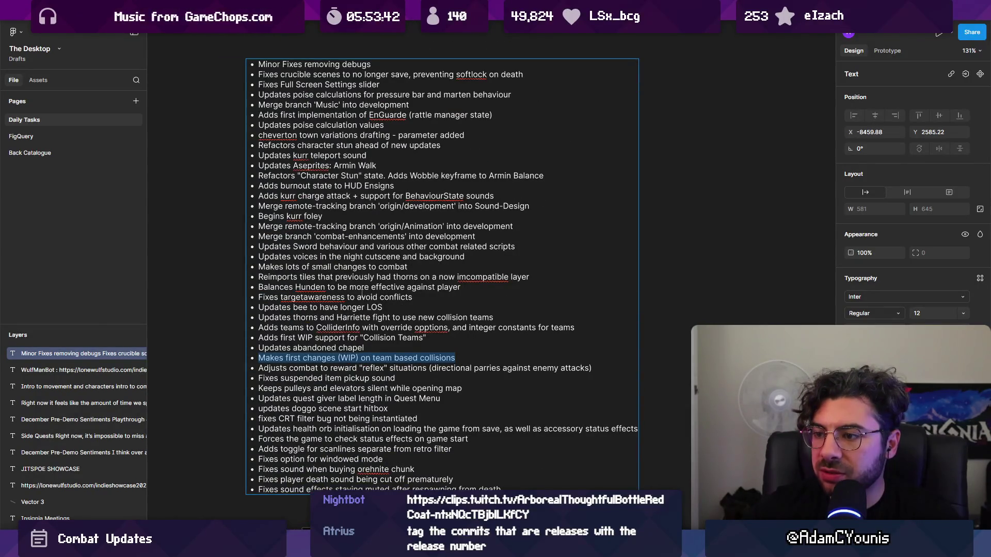
key("BackSpace")
key("shift+Up")
key("BackSpace")
key("shift+Up")
key("BackSpace")
key("shift+Up")
key("ctrl+z")
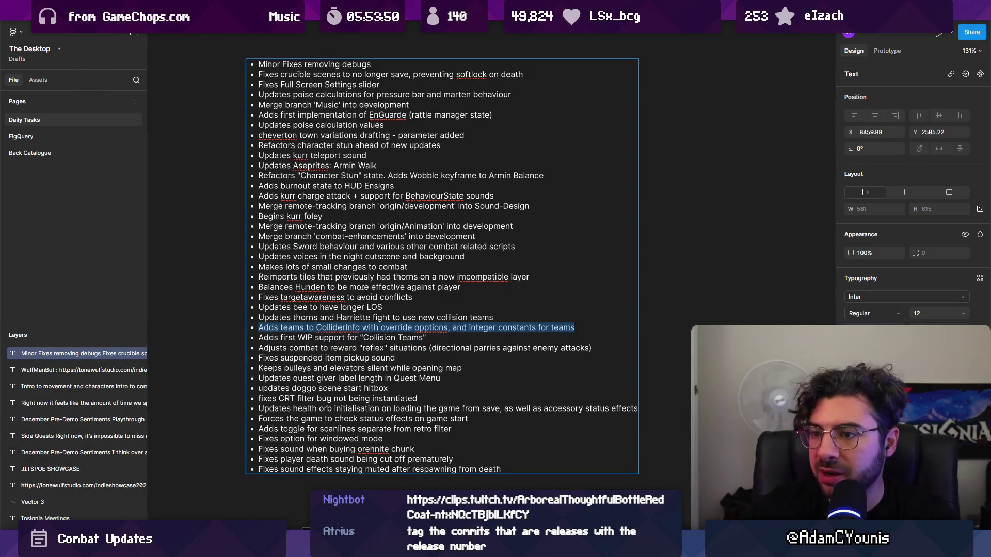
key("BackSpace")
key("shift+Up")
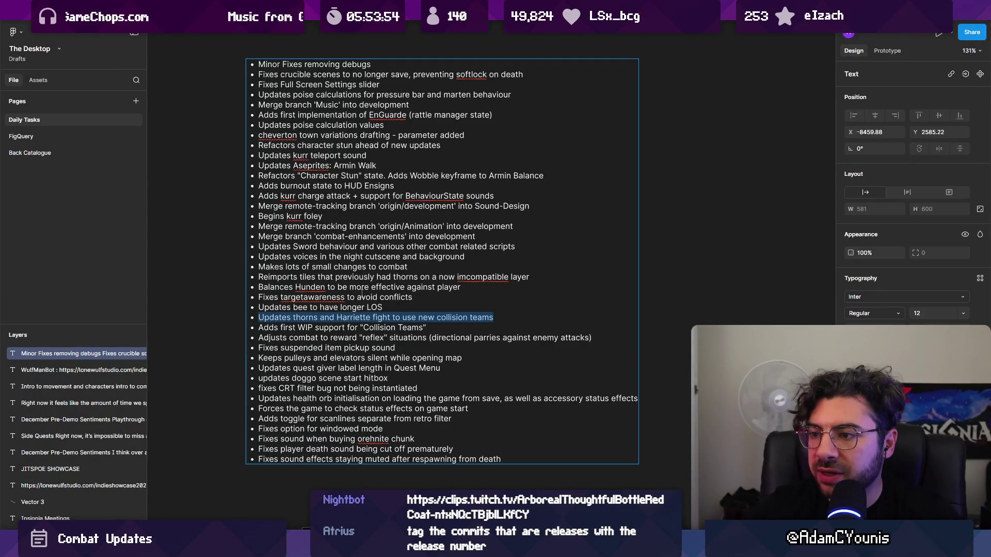
Step: Delete the thorns and Harriette fight, targetawareness and reimported tiles lines
key("BackSpace")
key("BackSpace")
key("shift+Home")
key("Up")
key("shift+End")
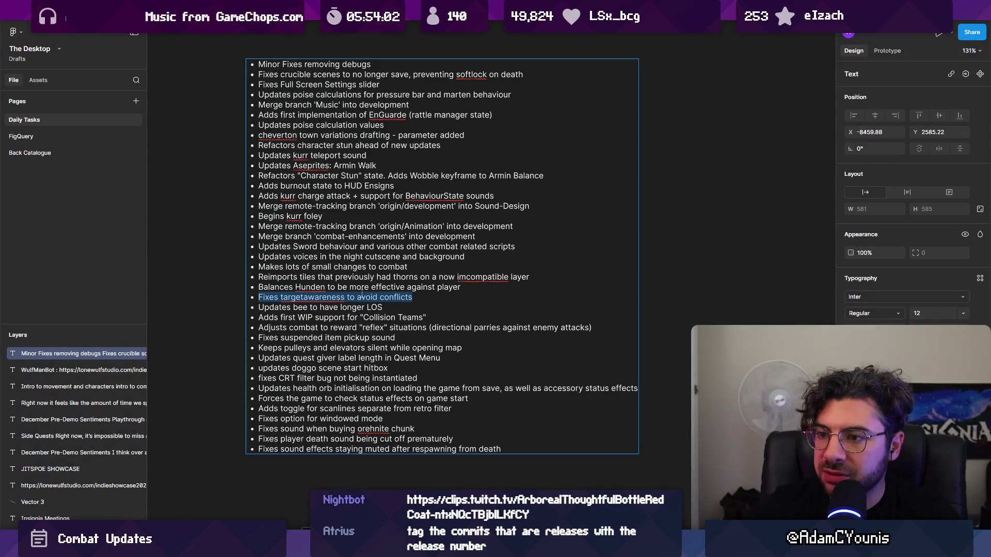
key("BackSpace")
key("BackSpace")
key("shift+Home")
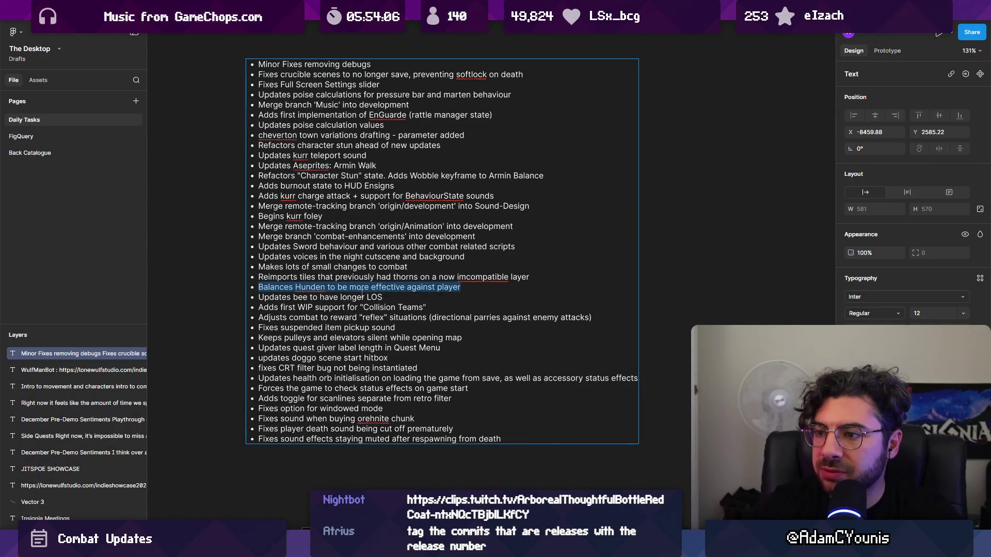
key("Up")
key("shift+End")
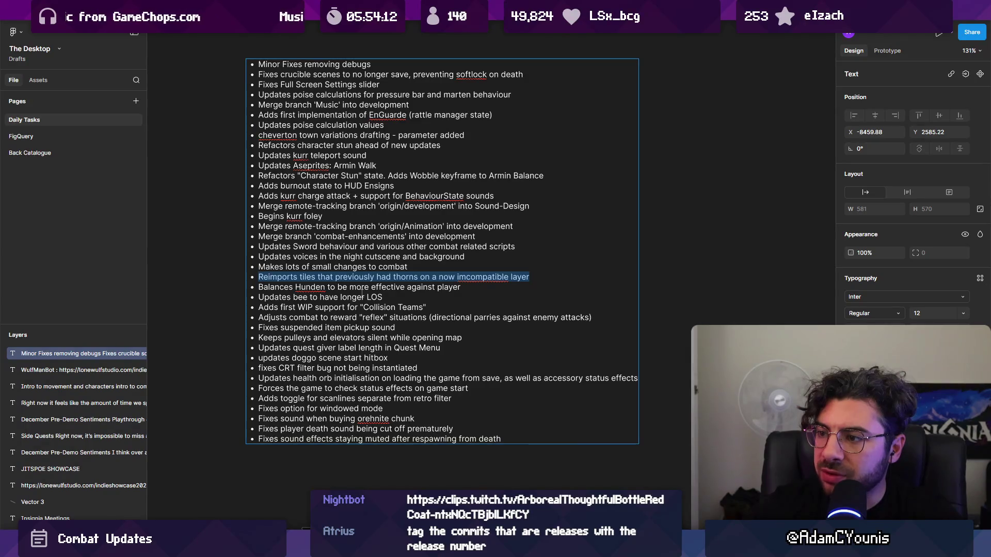
key("BackSpace")
key("shift+Up")
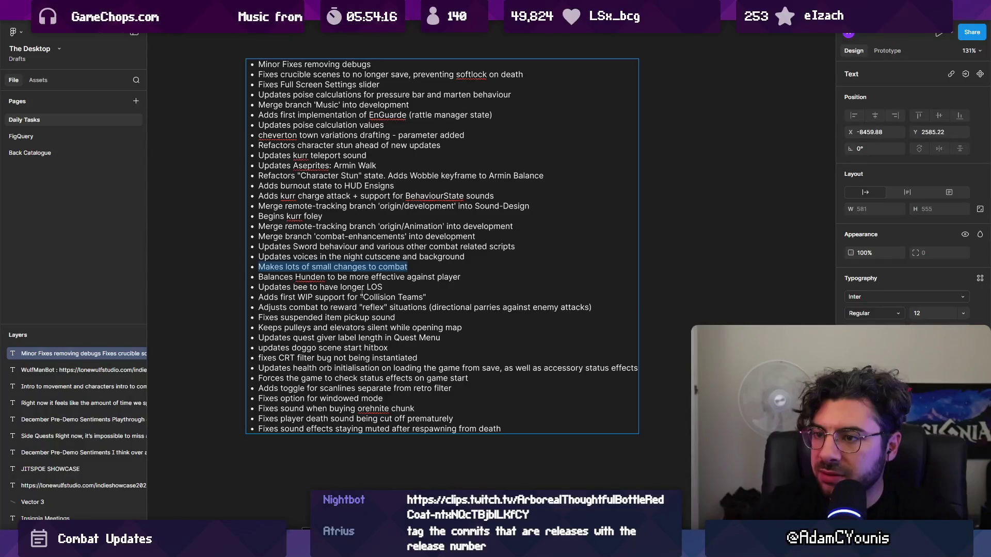
Step: Delete the small combat changes, night cutscene voices and two merge-branch lines
key("BackSpace")
key("shift+Up")
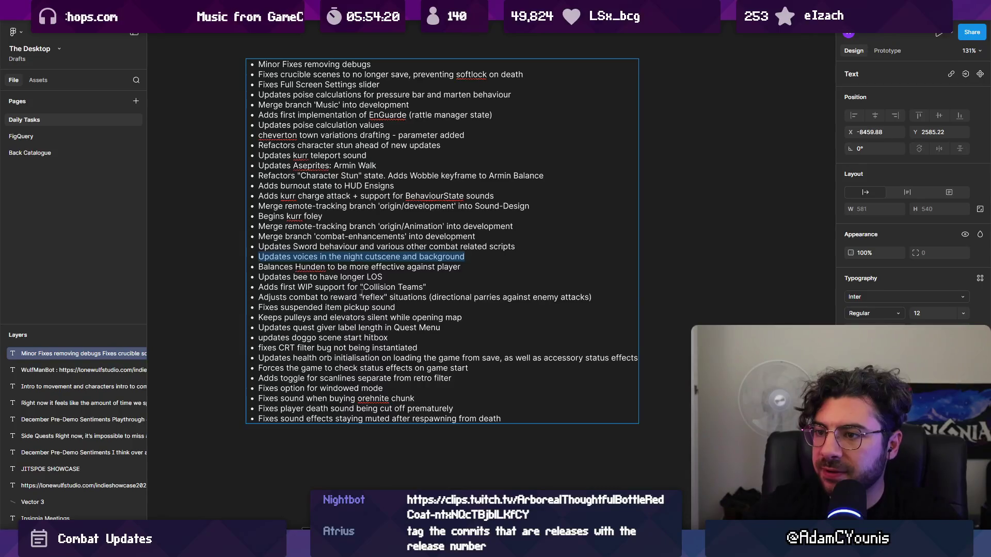
key("BackSpace")
key("shift+Up")
key("Left")
key("shift+Up")
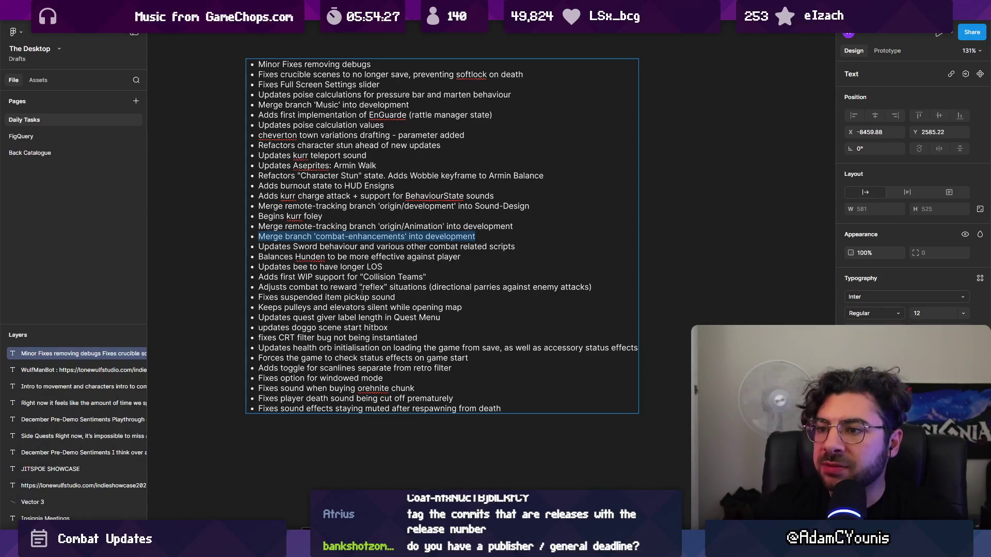
key("BackSpace")
key("shift+Up")
key("BackSpace")
Step: Delete the Sound-Design merge, Music merge and 'Begins kurr foley' lines
key("shift+Up")
key("BackSpace")
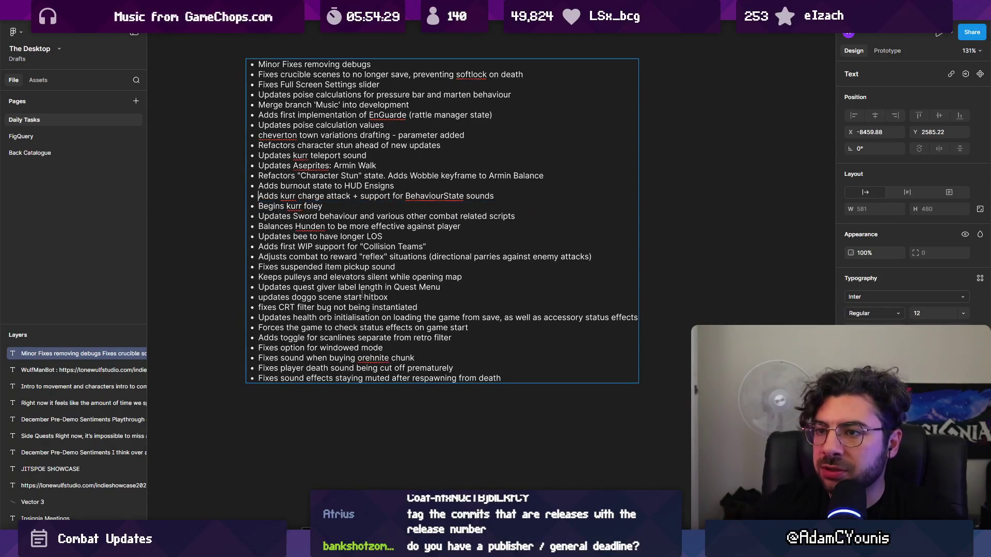
key("Up")
key("Up")
key("Up")
key("shift+Up")
key("BackSpace")
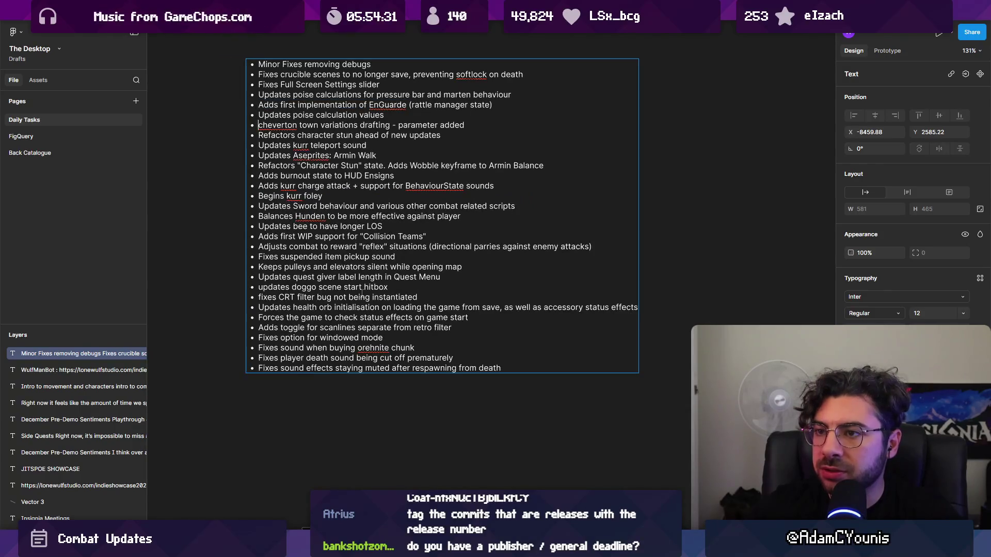
key("Down")
key("Down")
key("Down")
key("Down")
key("shift+Up")
key("BackSpace")
key("shift+Up")
Step: Delete the kurr charge attack, Character Stun refactor, Armin Walk Aseprites and kurr teleport sound lines
key("BackSpace")
key("shift+Up")
key("Left")
key("shift+Up")
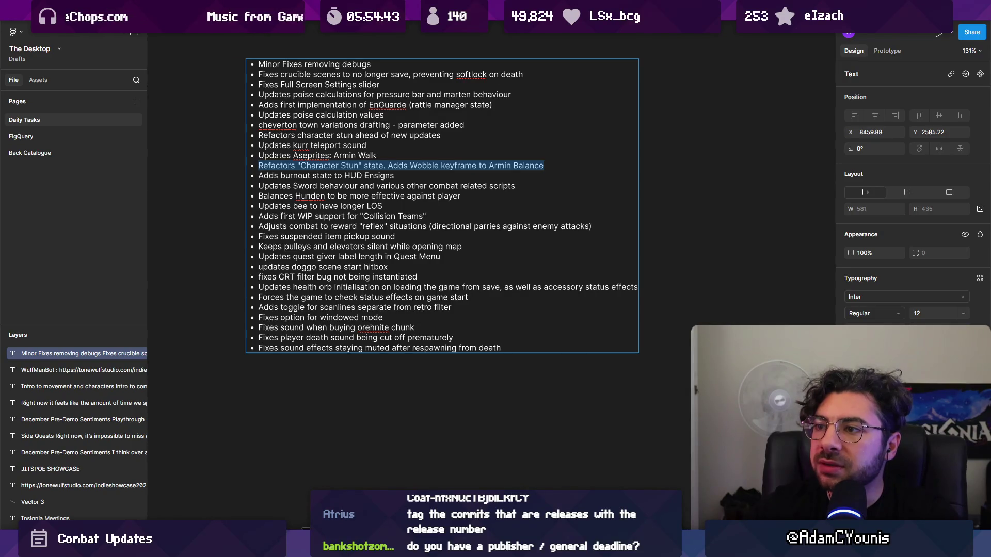
key("BackSpace")
key("BackSpace")
key("shift+Home")
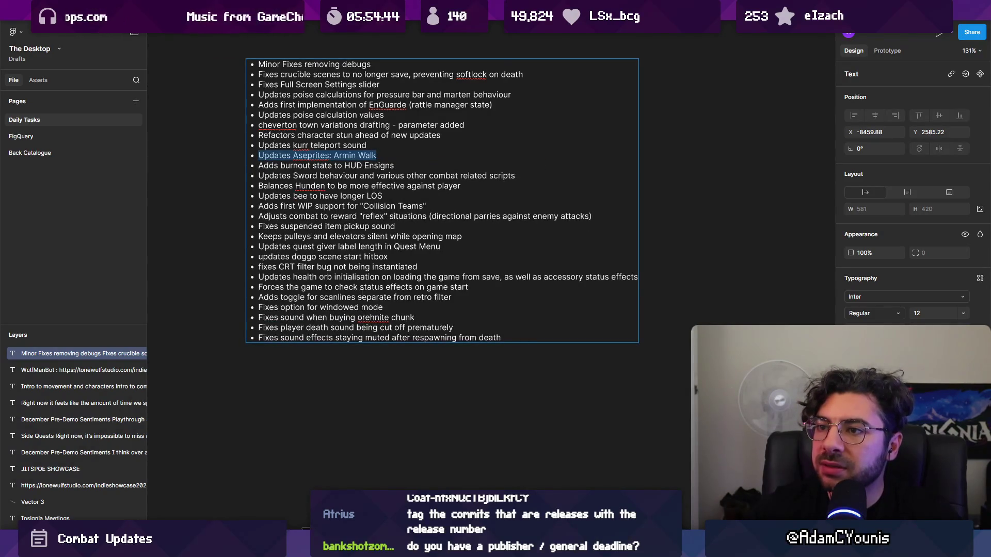
key("BackSpace")
key("BackSpace")
key("shift+Home")
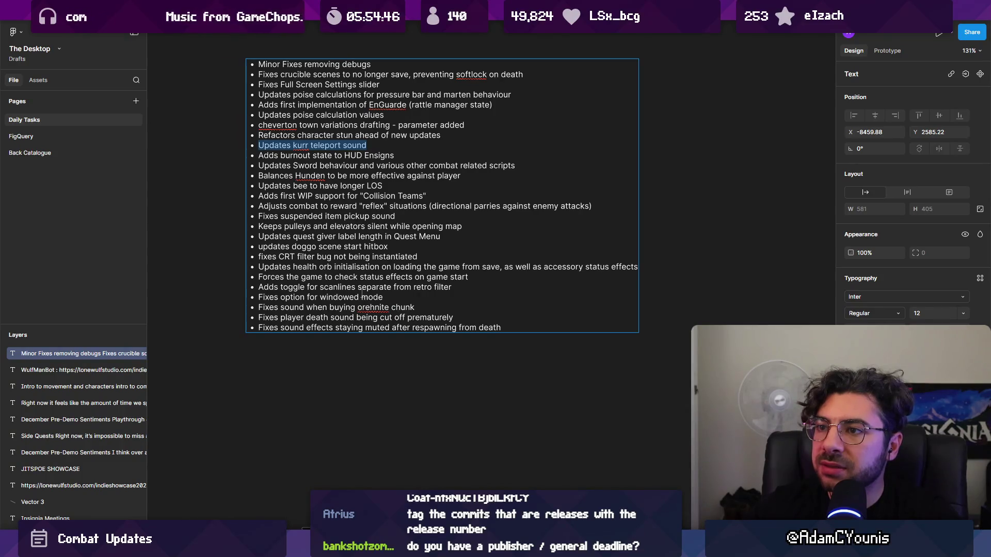
key("BackSpace")
key("BackSpace")
Step: Delete the cheverton town, character stun and EnGuarde implementation lines
key("shift+Home")
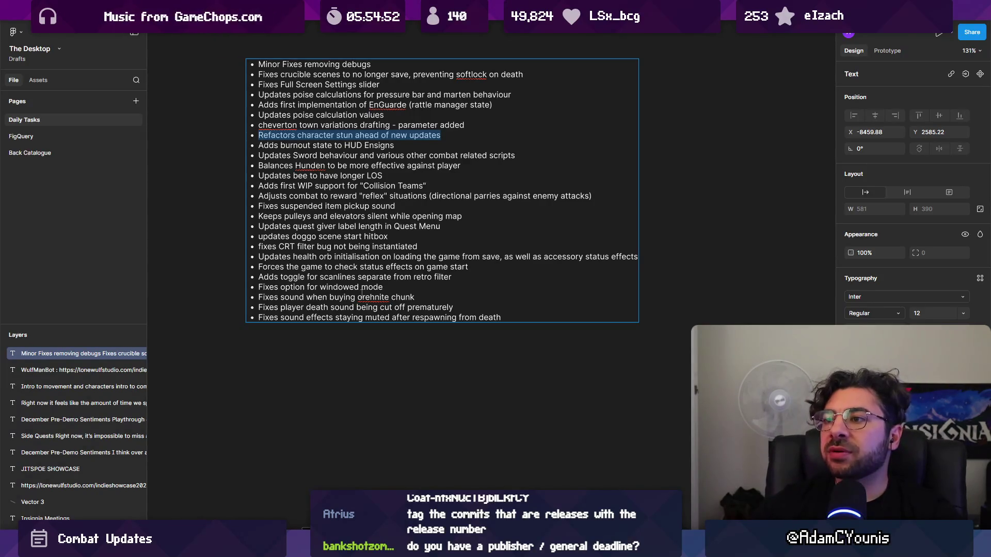
key("shift+Up")
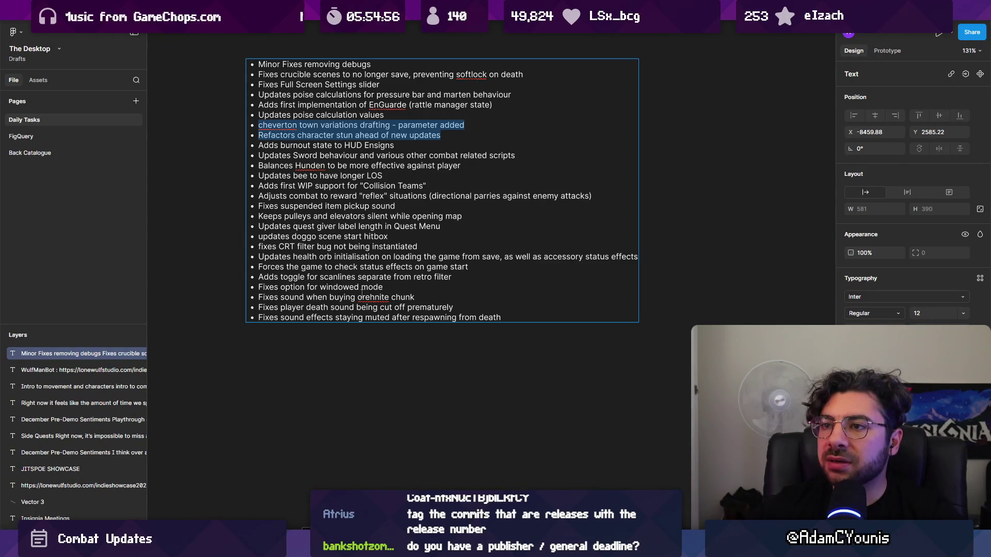
key("BackSpace")
key("shift+Up")
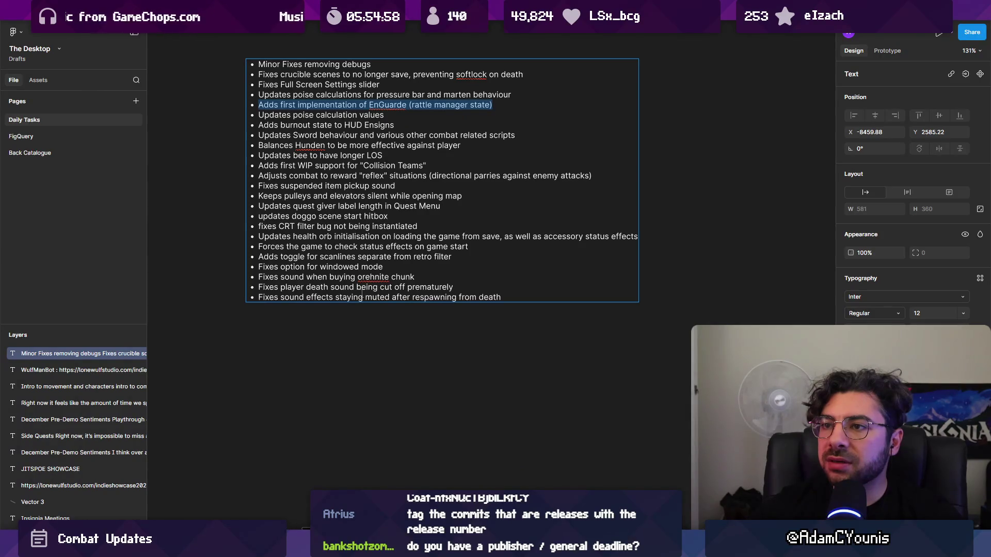
key("shift+Up")
key("shift+Down")
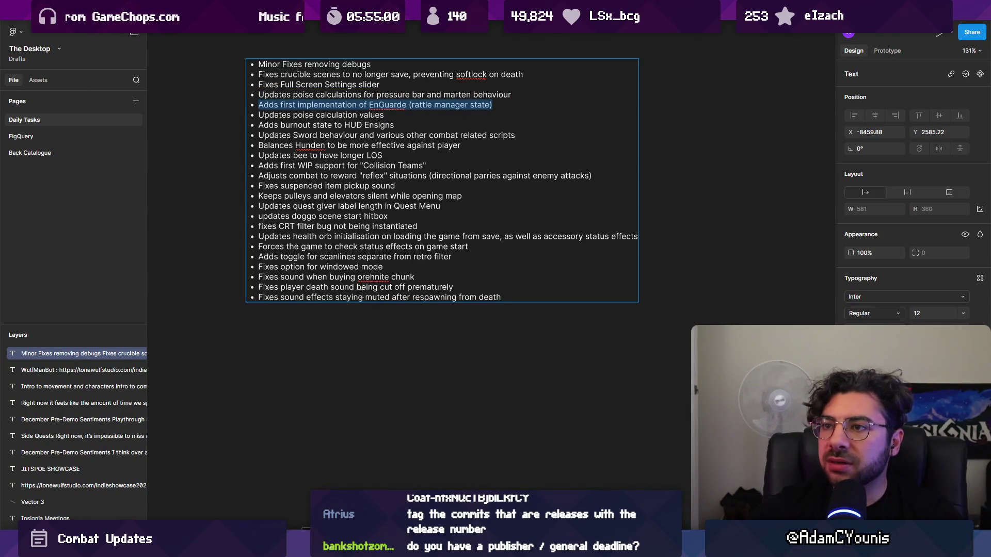
key("BackSpace")
Step: Move up past the Full Screen slider and crucible lines and delete the 'Minor Fixes removing debugs' line
key("Up")
key("shift+Up")
key("Up")
key("shift+Up")
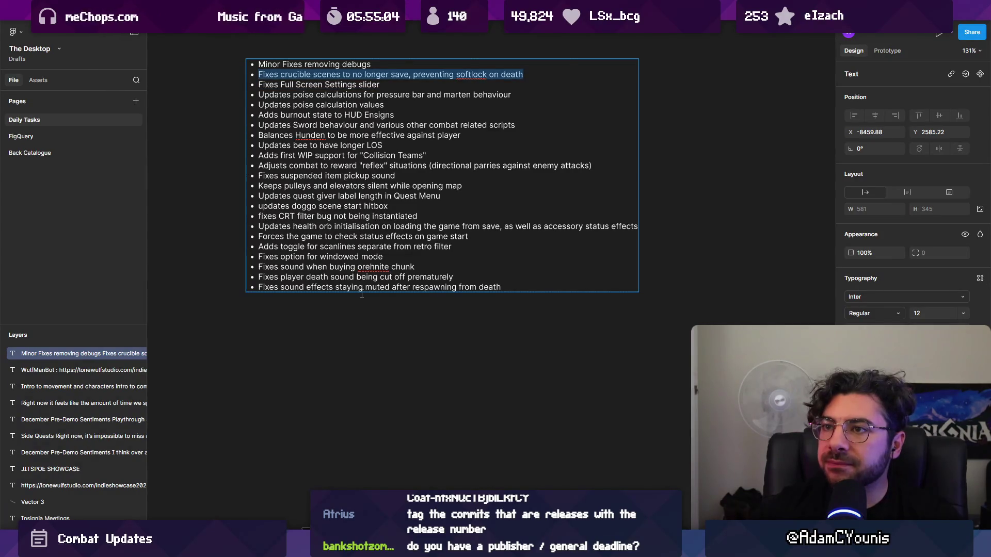
key("Up")
key("shift+Up")
key("BackSpace")
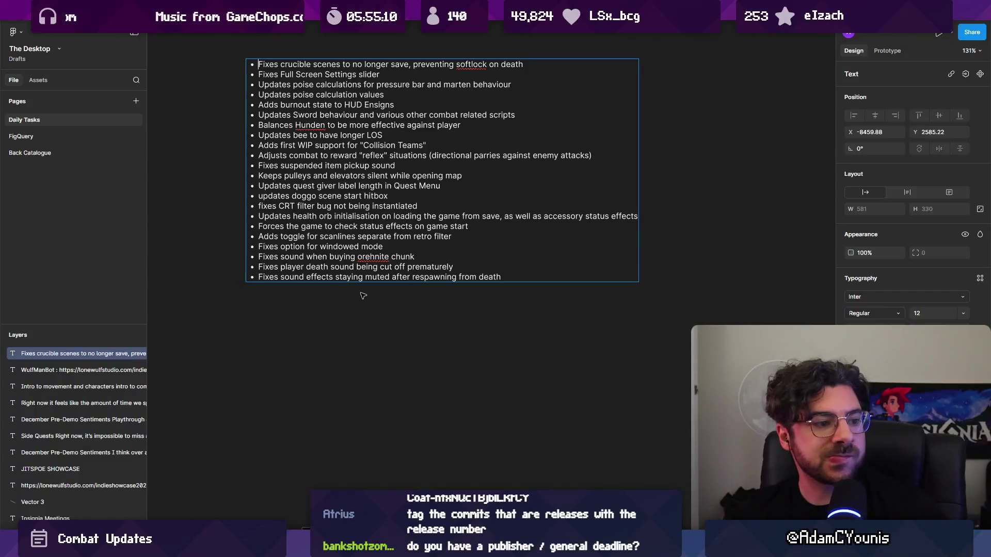
Step: Re-enter the bullet list text and delete the pressure bar poise calculations line
key("Escape")
scroll(381, 289, "up", 2)
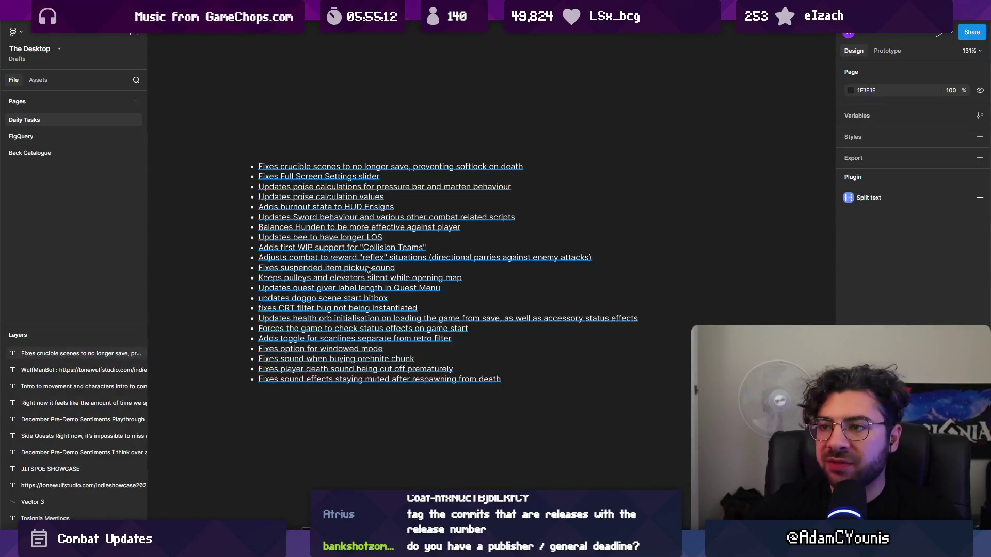
key("Return")
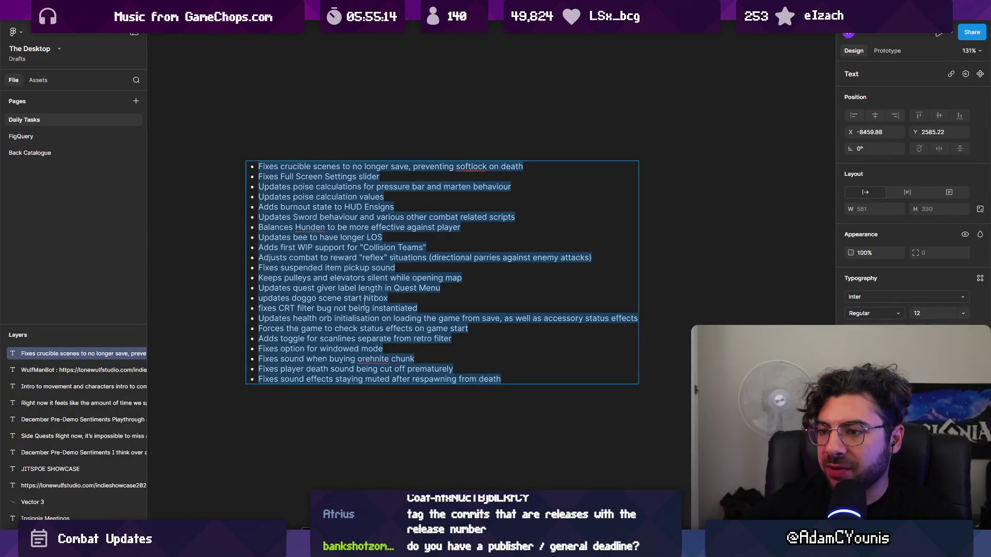
left_click(366, 395)
left_click(364, 382)
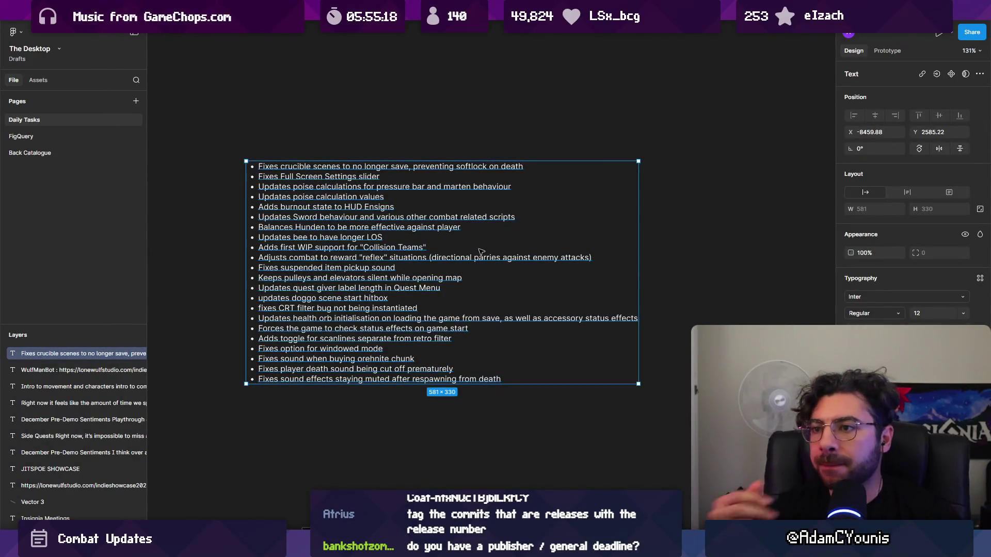
key("Return")
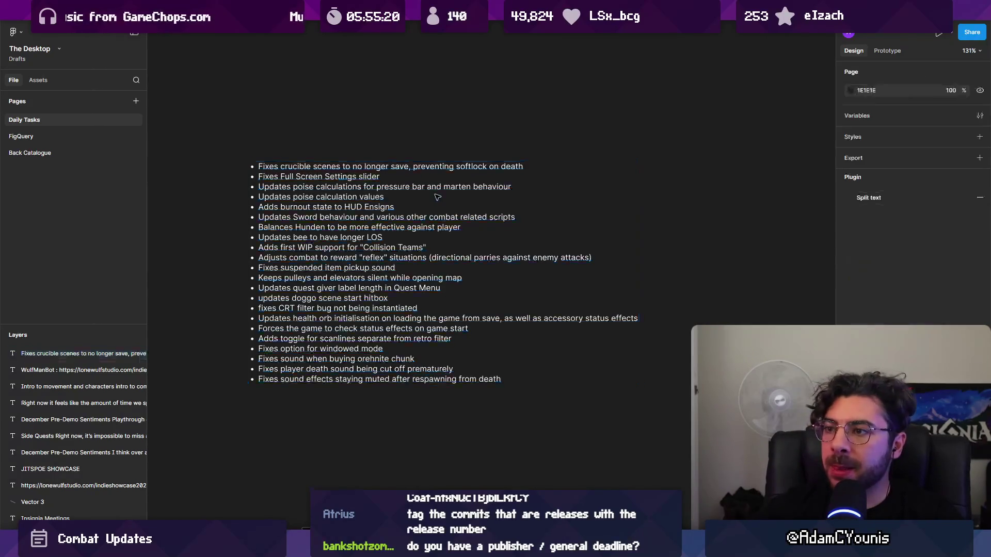
left_click(375, 191)
triple_click(489, 183)
key("BackSpace")
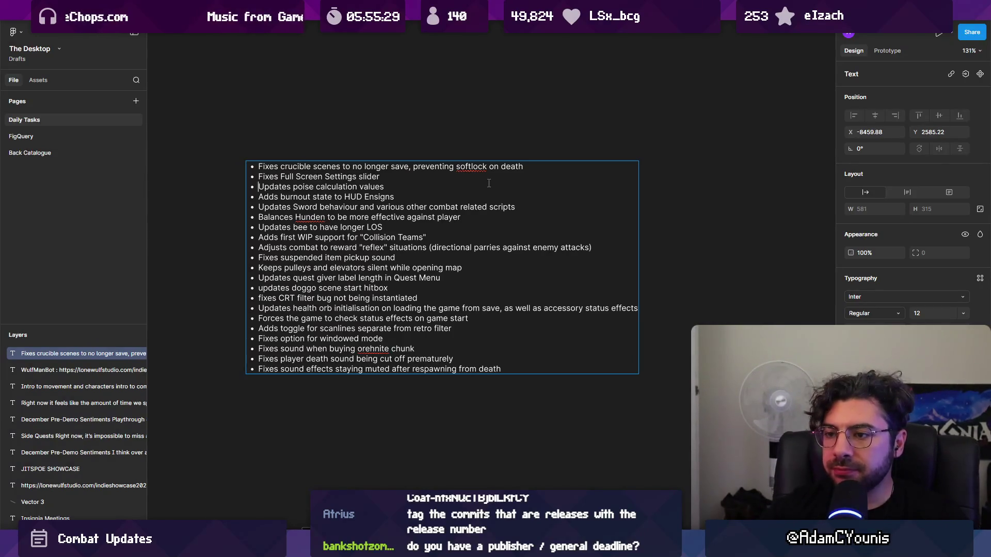
Step: Select the entire trimmed changelog list and switch over to Discord
key("ctrl+a")
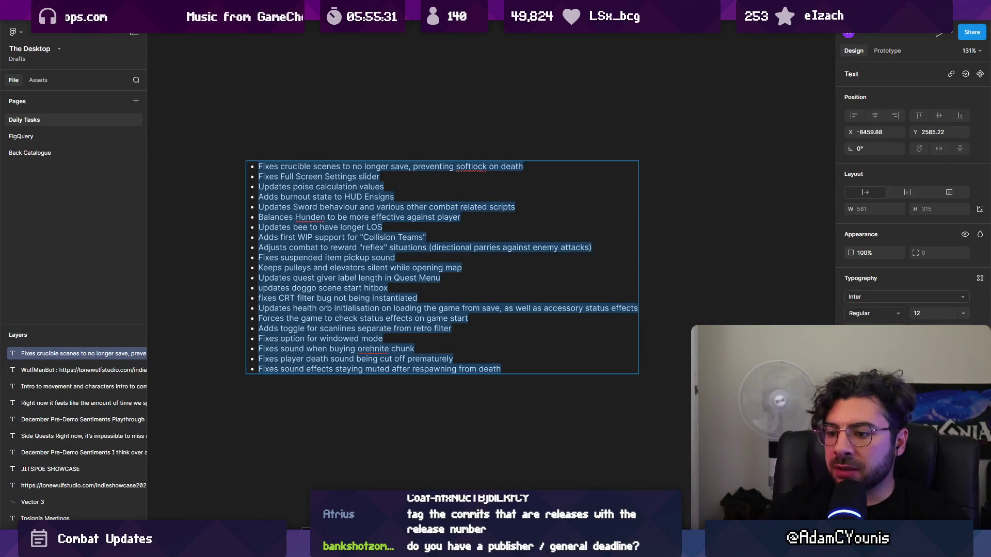
mouse_move(316, 545)
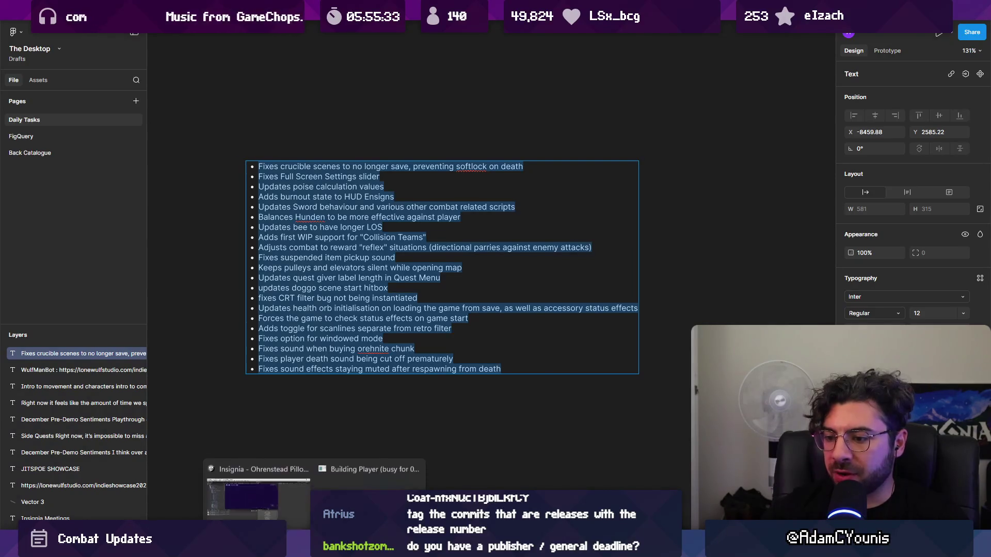
mouse_move(353, 488)
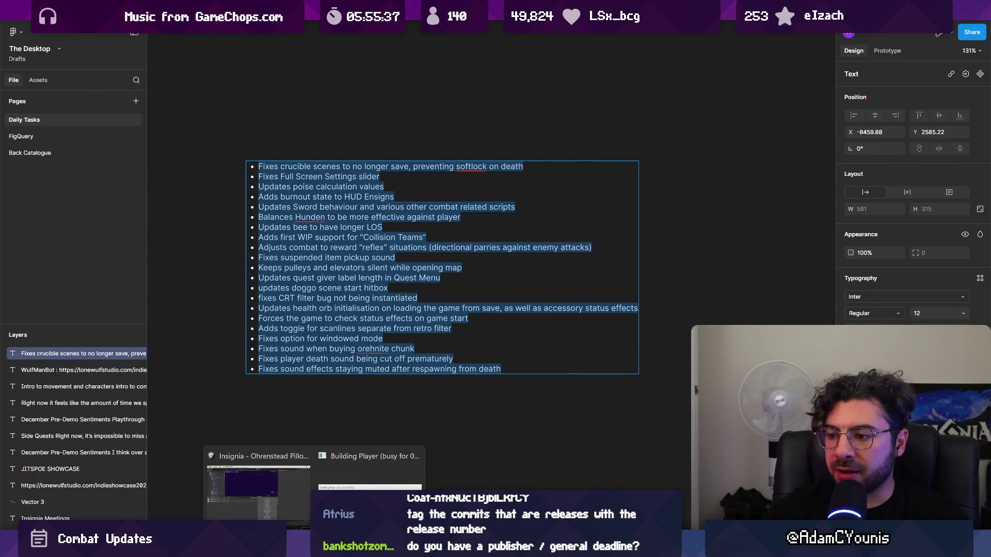
key("alt+Tab")
scroll(460, 338, "up", 15)
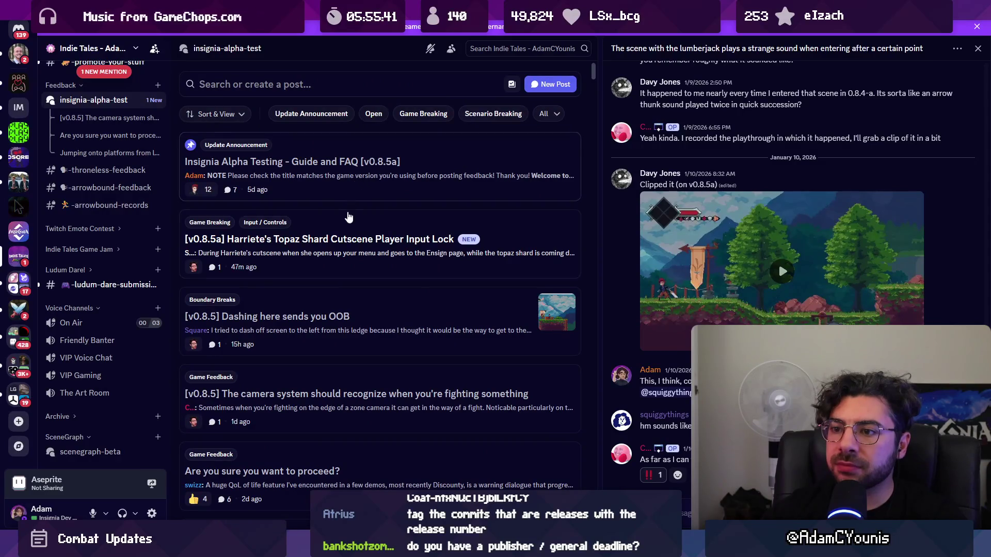
Step: Filter the forum to update announcements and open the Insignia Alpha Patch Notes [v0.8.5-a] post
left_click(339, 86)
left_click(320, 132)
left_click(314, 119)
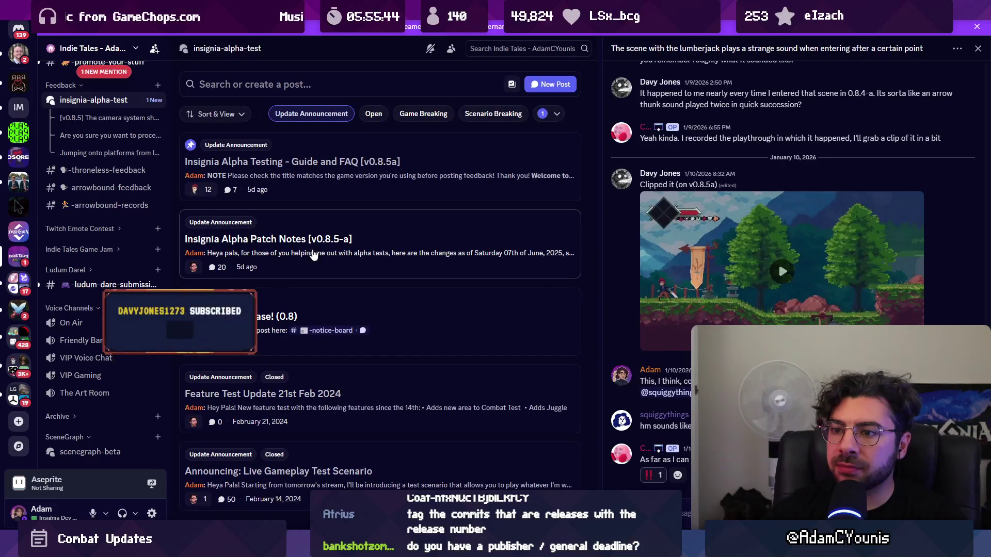
left_click(314, 255)
scroll(748, 279, "down", 8)
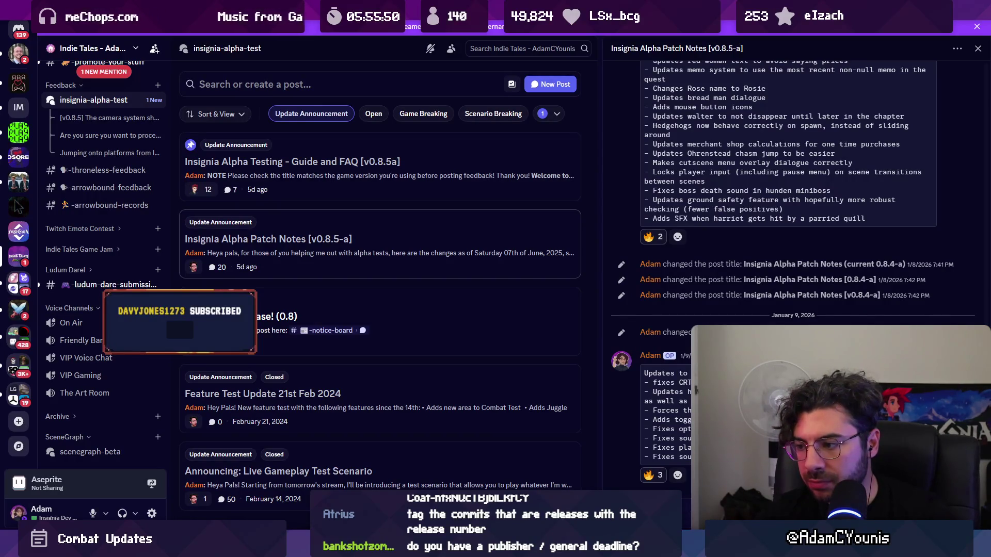
scroll(792, 272, "down", 5)
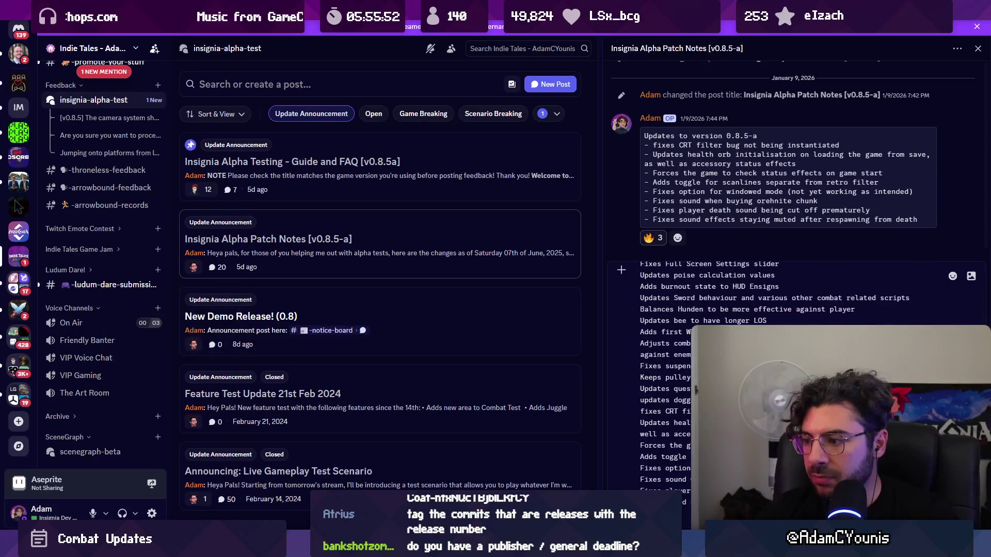
Step: Head the pasted notes 'Updates to version 0.8.6-a' and prefix the first change line with a dash
left_click(641, 286)
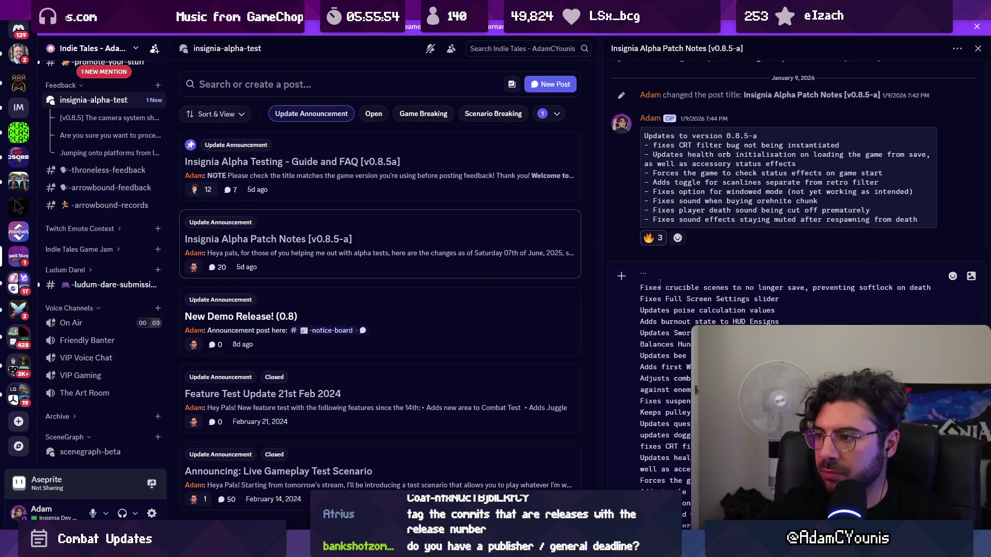
scroll(660, 282, "up", 1)
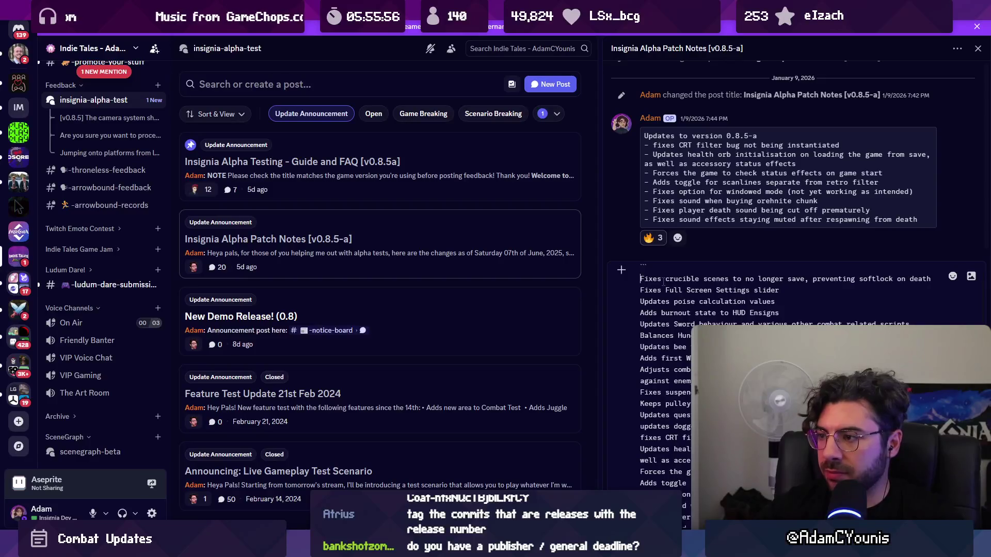
type("-")
scroll(663, 282, "up", 1)
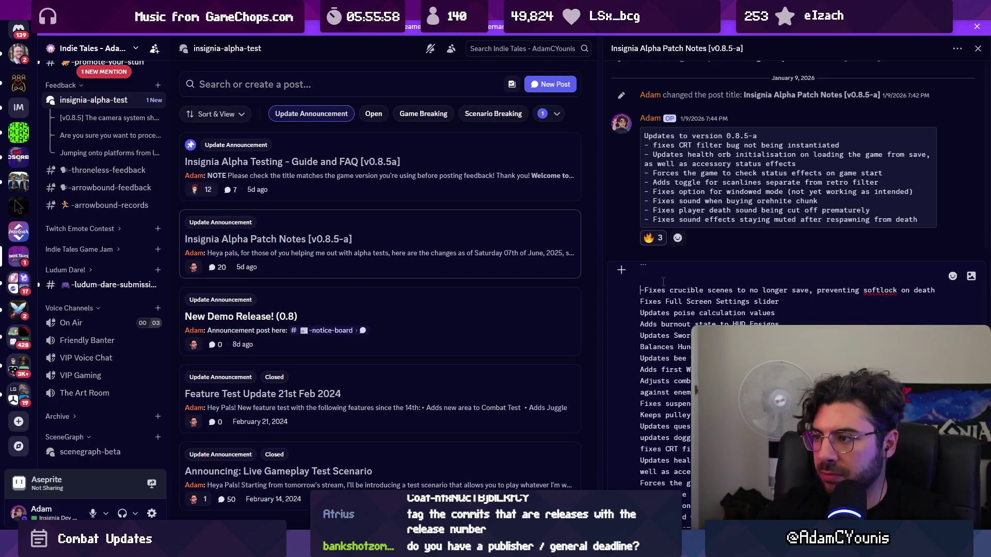
type("Updates to")
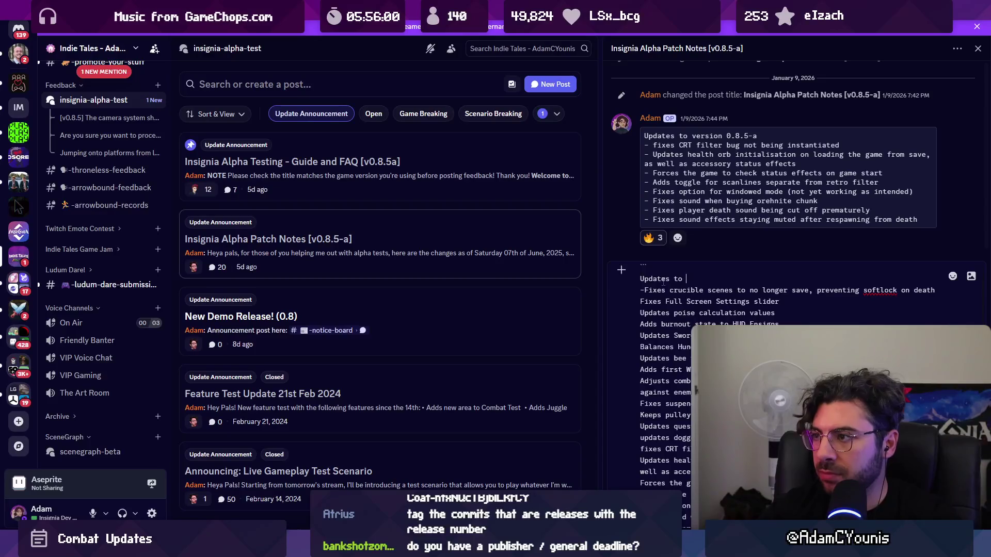
type(" version ")
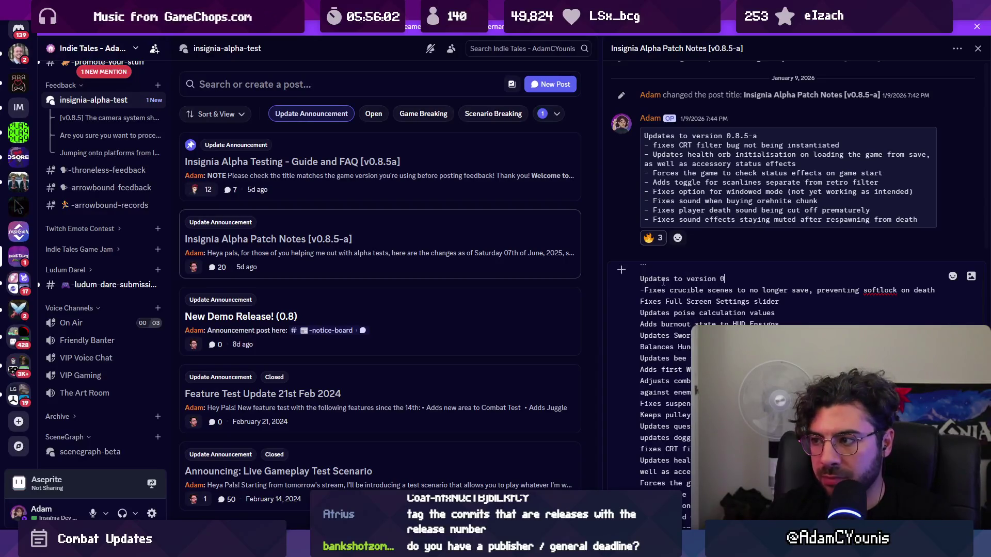
type("0.")
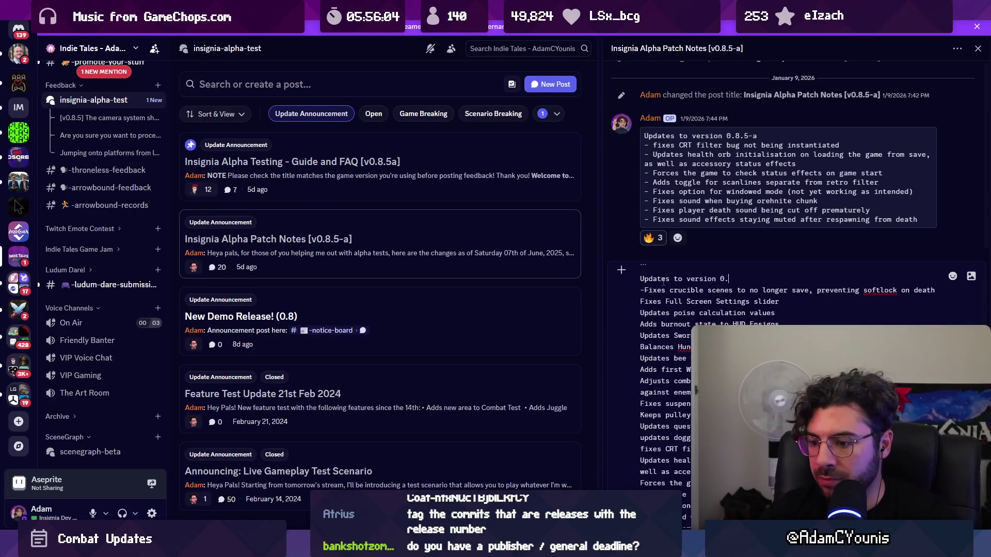
type("8.6-a")
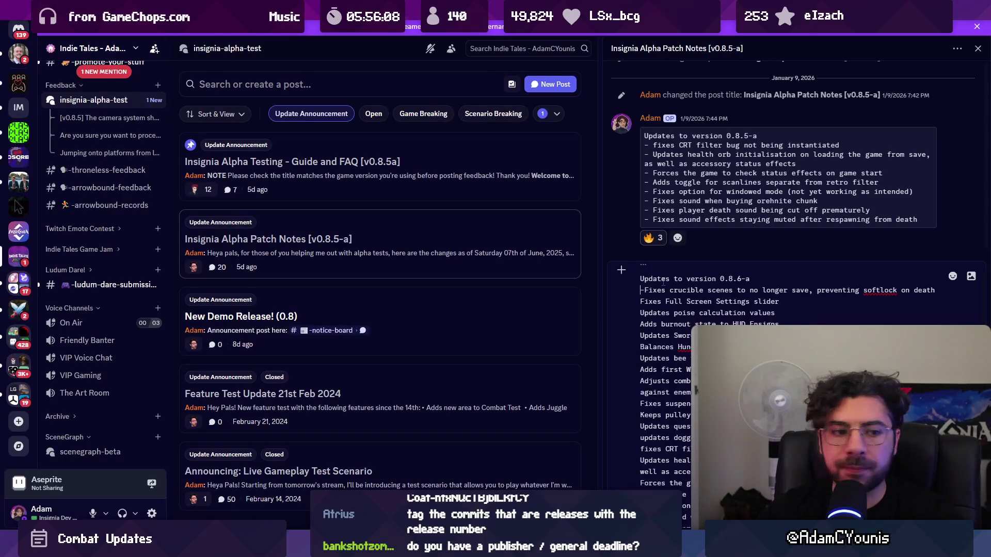
key("Right")
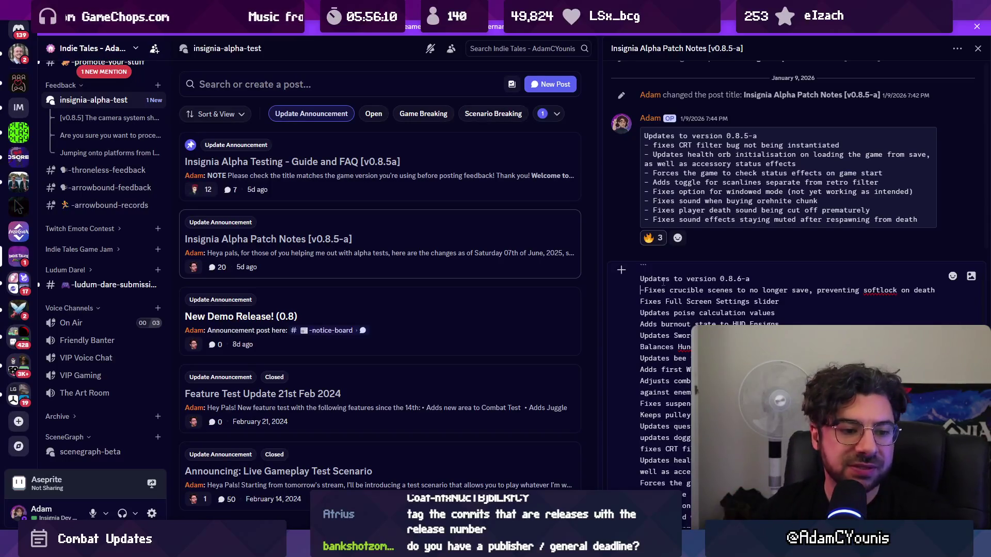
type("-")
left_click_drag(640, 290, 665, 290)
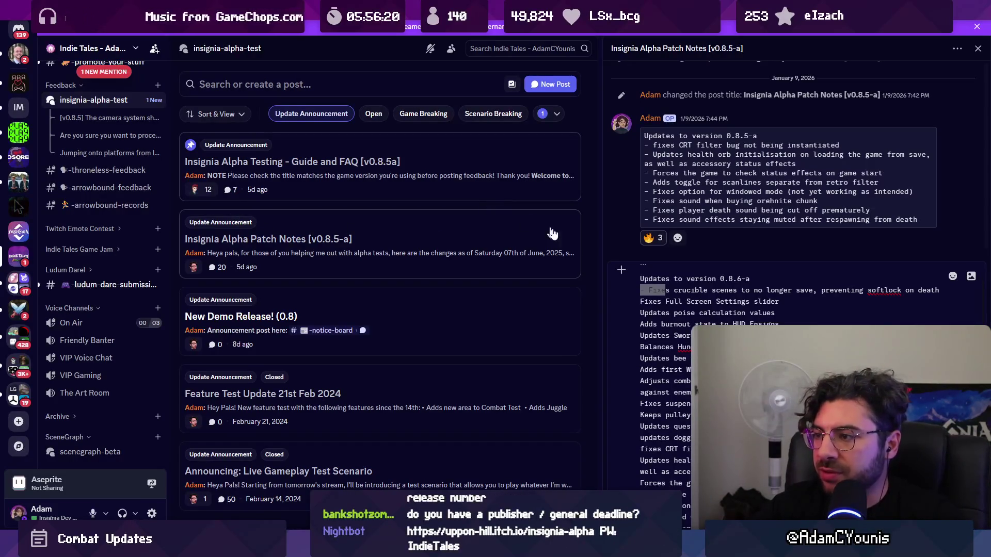
Step: Add a leading dash to each of the next eight changelog lines, through the Adjusts line
left_click(648, 290)
key("Down")
type("-")
key("Down")
key("Home")
type("-")
key("Down")
key("Home")
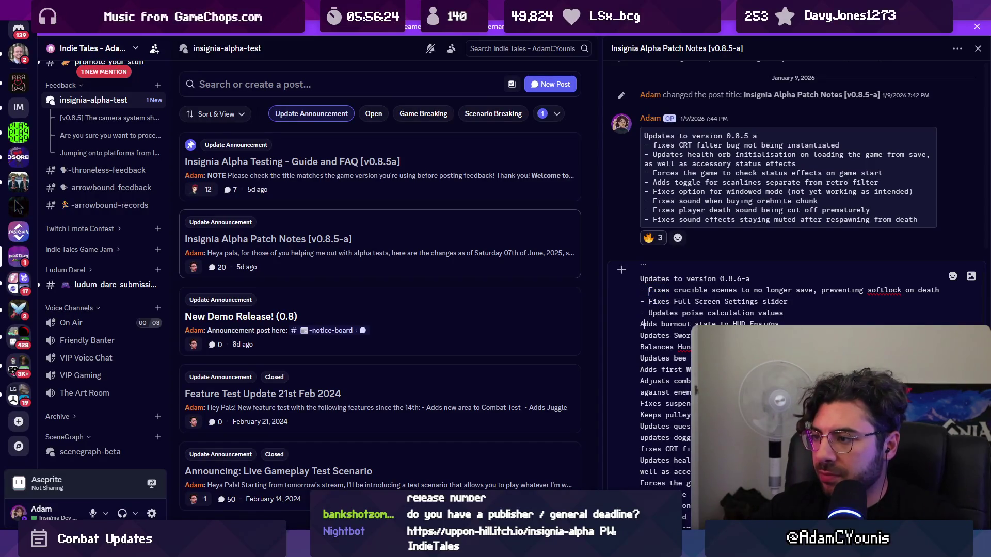
type("-")
key("Down")
key("Home")
type("-")
key("Down")
key("Home")
type("-")
key("Down")
key("Home")
type("-")
key("Down")
key("Home")
type("-")
key("Down")
key("Home")
type("-")
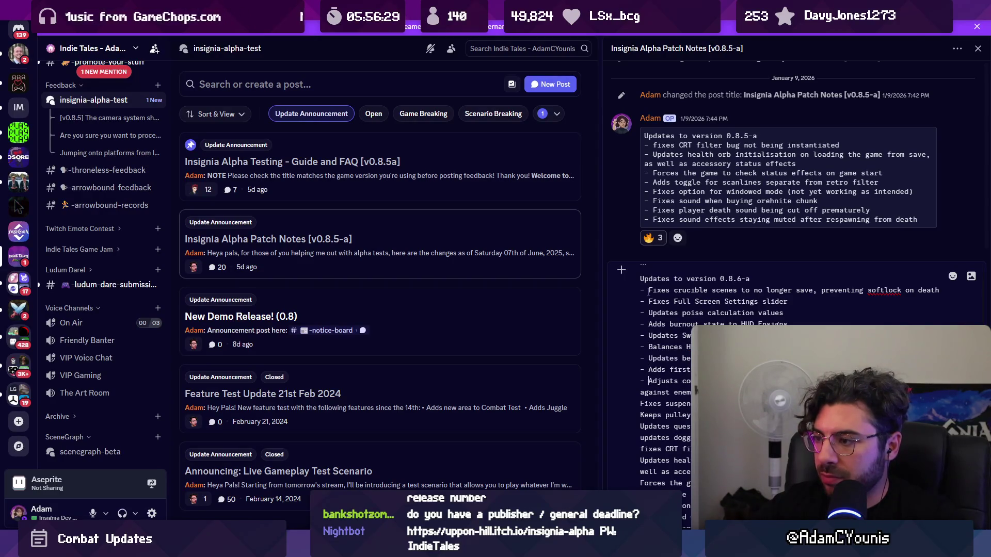
Step: Add leading dashes to the remaining changelog lines, starting with the Fixes suspended line
key("Down")
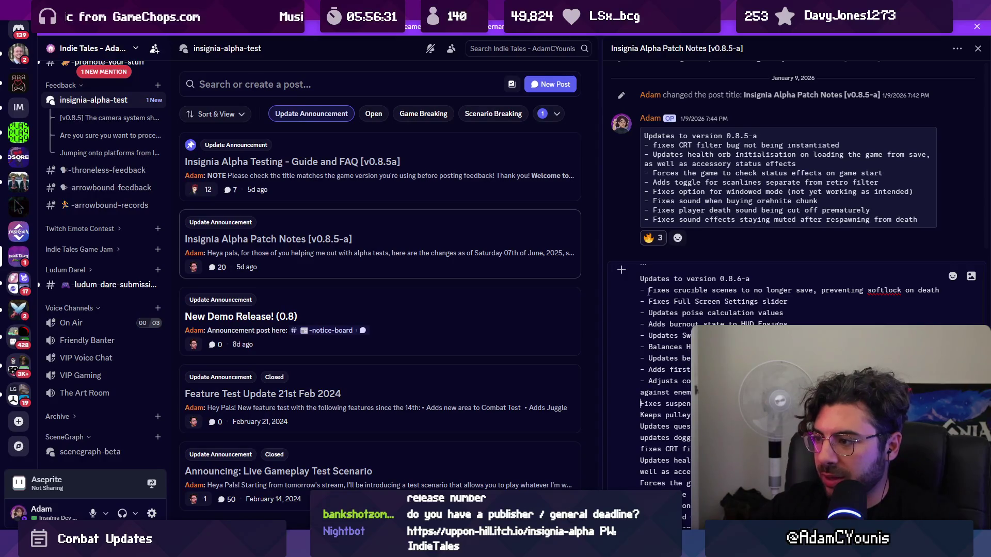
key("Up")
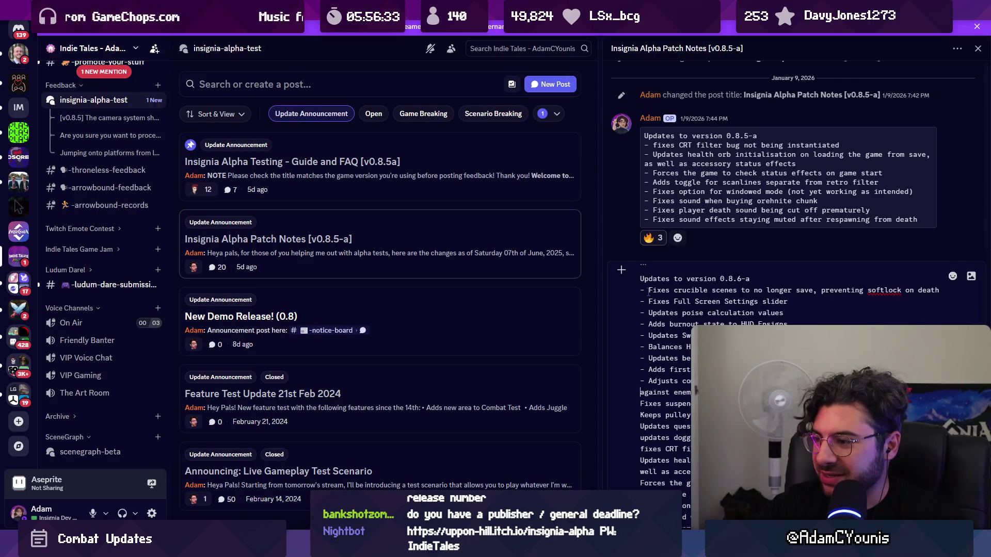
key("Down")
type("- ")
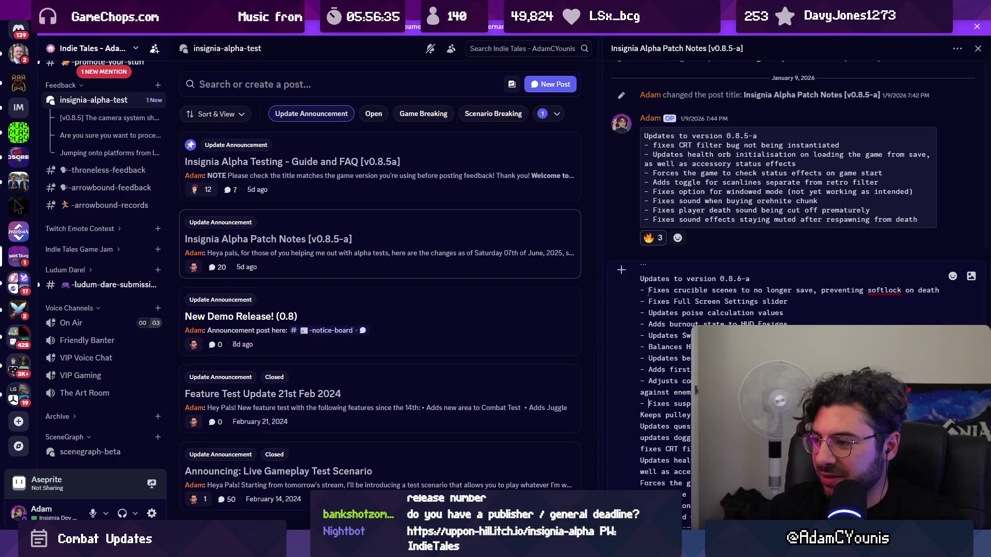
type("-")
key("Down")
key("Home")
type("-")
key("Down")
key("Home")
type("- ")
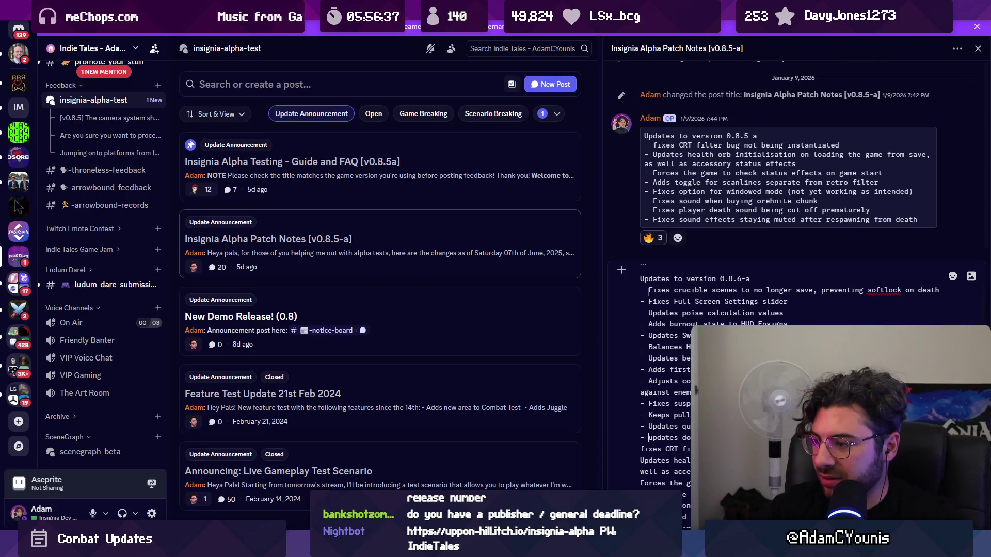
type("-")
key("Down")
key("Home")
type("- ")
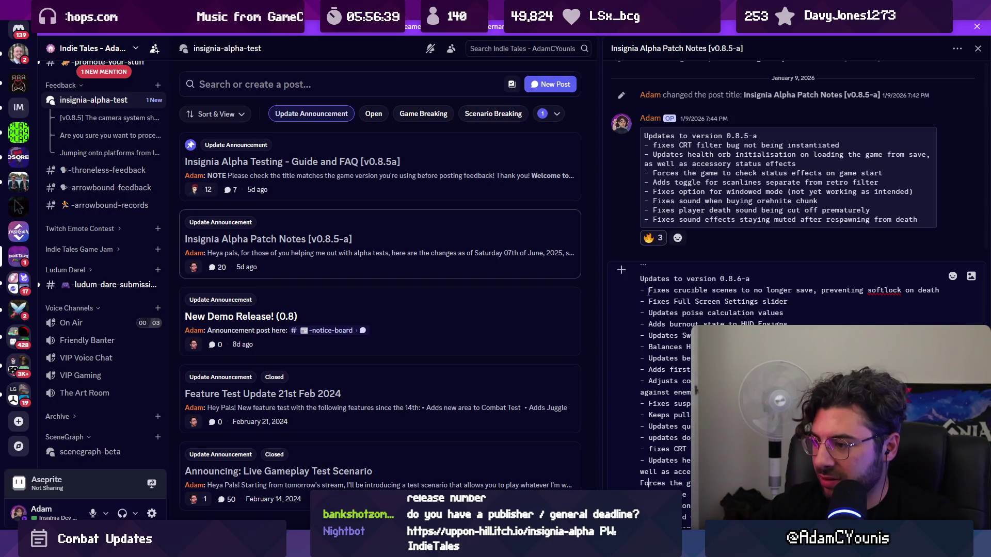
type("-")
key("Down")
key("Home")
type("-")
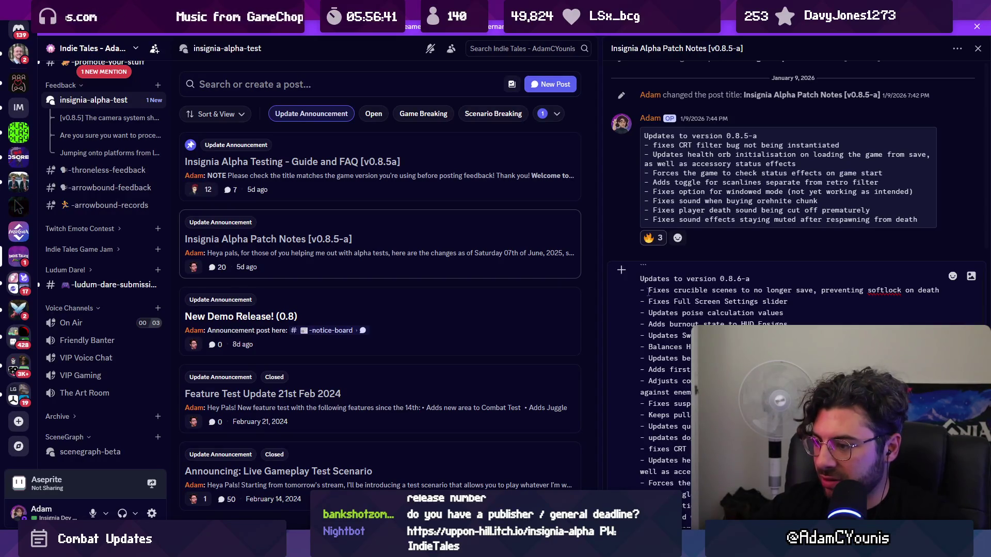
key("Down")
key("Down")
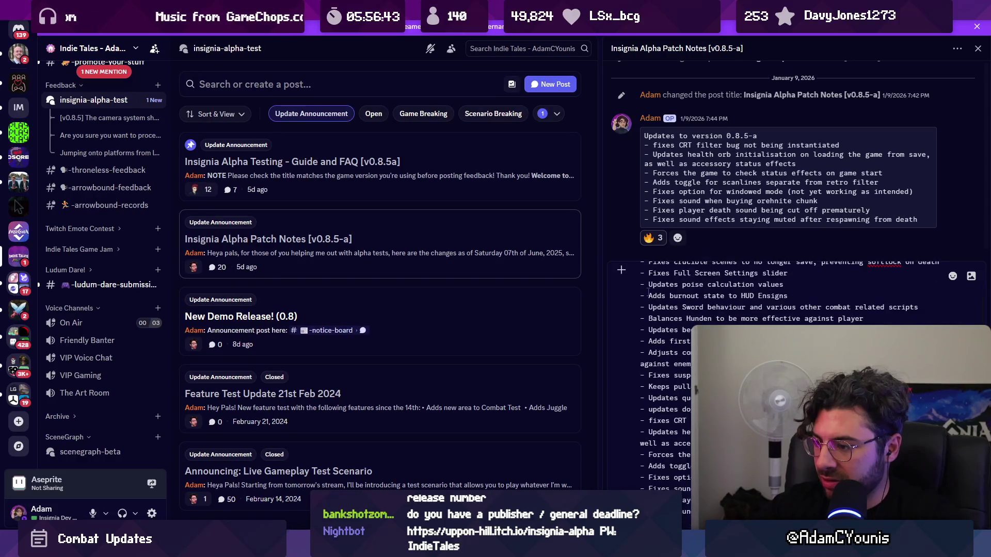
Step: Review the drafted 0.8.6-a notes and post the reply in the patch notes thread
scroll(649, 292, "up", 2)
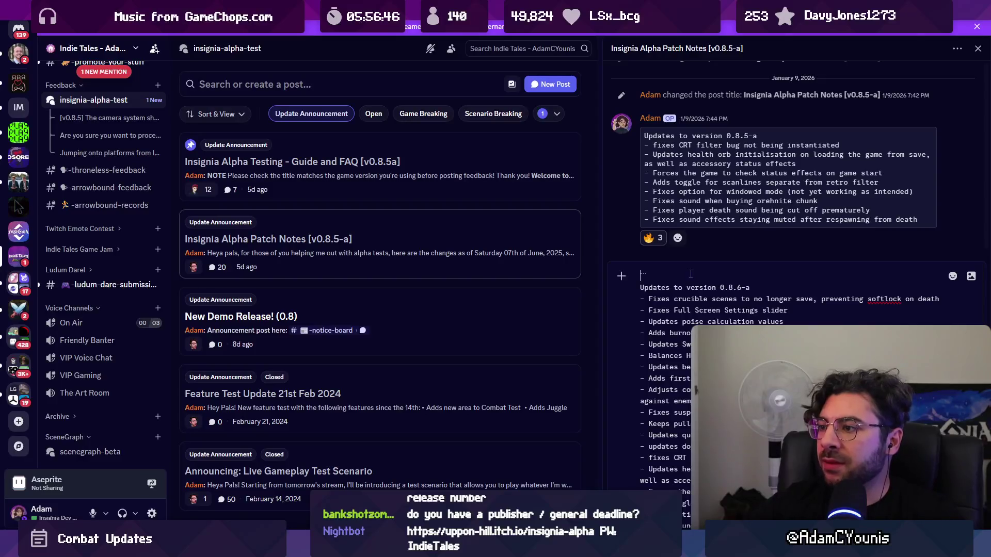
scroll(686, 275, "up", 2)
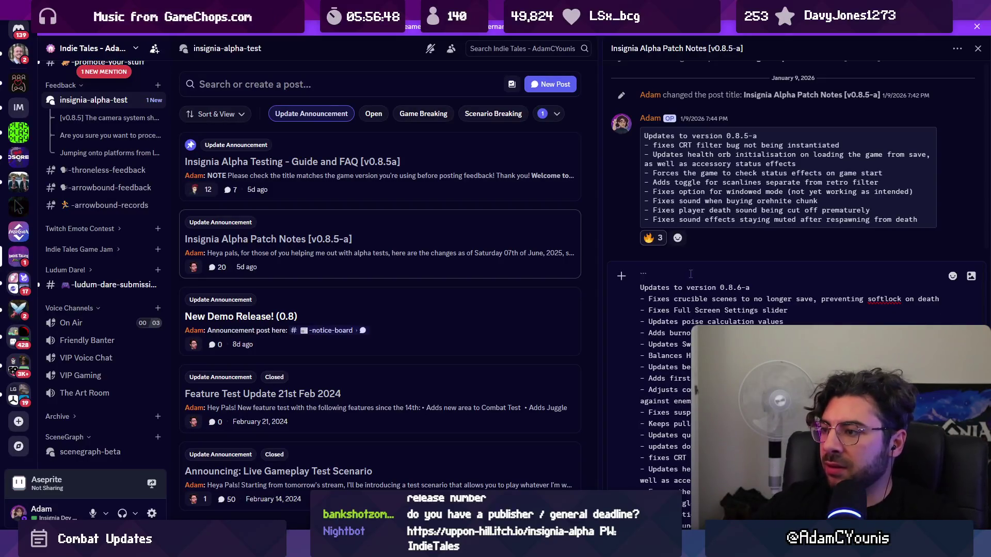
scroll(690, 274, "down", 2)
key("Return")
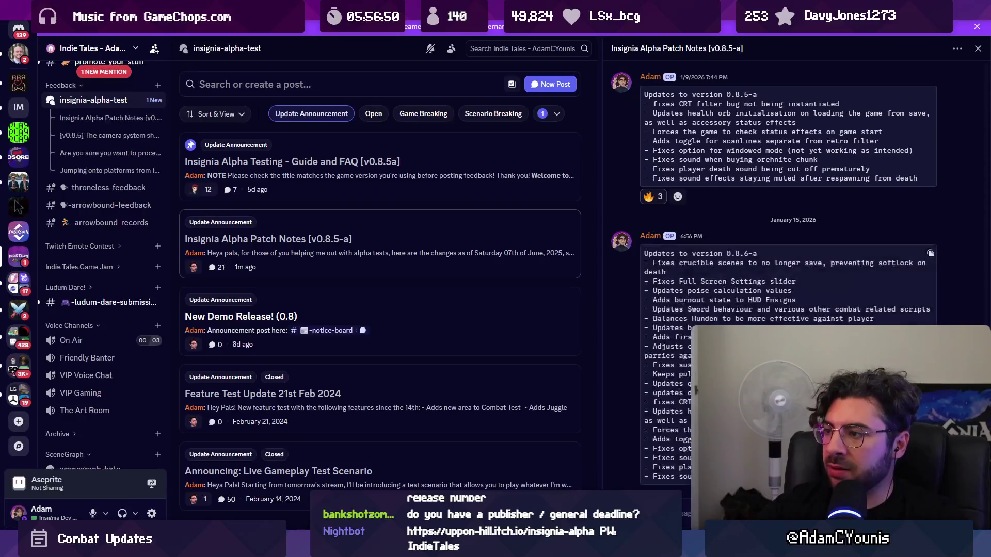
Step: Edit the post title's version from 0.8.5-a to 0.8.6-a, then return to Figma
scroll(718, 173, "up", 5)
left_click(721, 48)
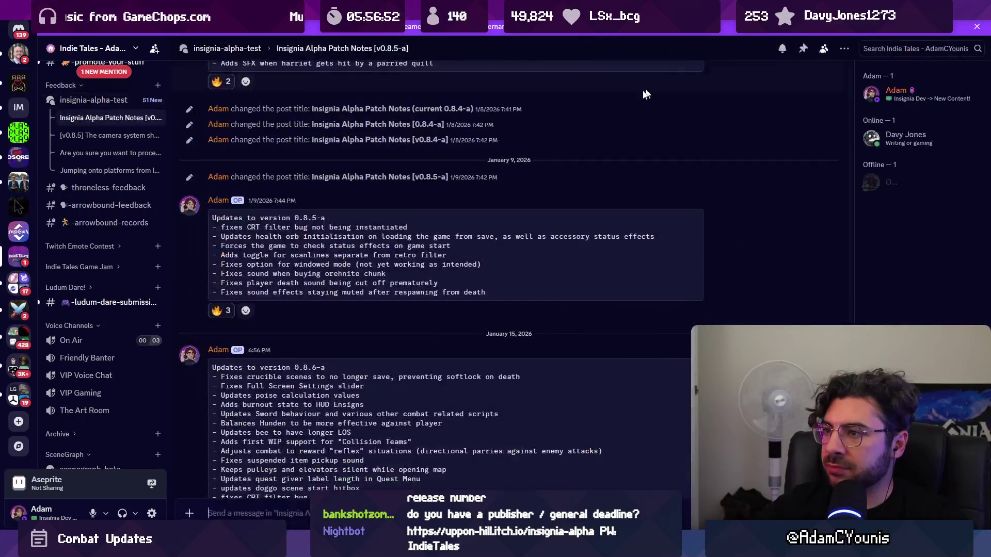
right_click(399, 51)
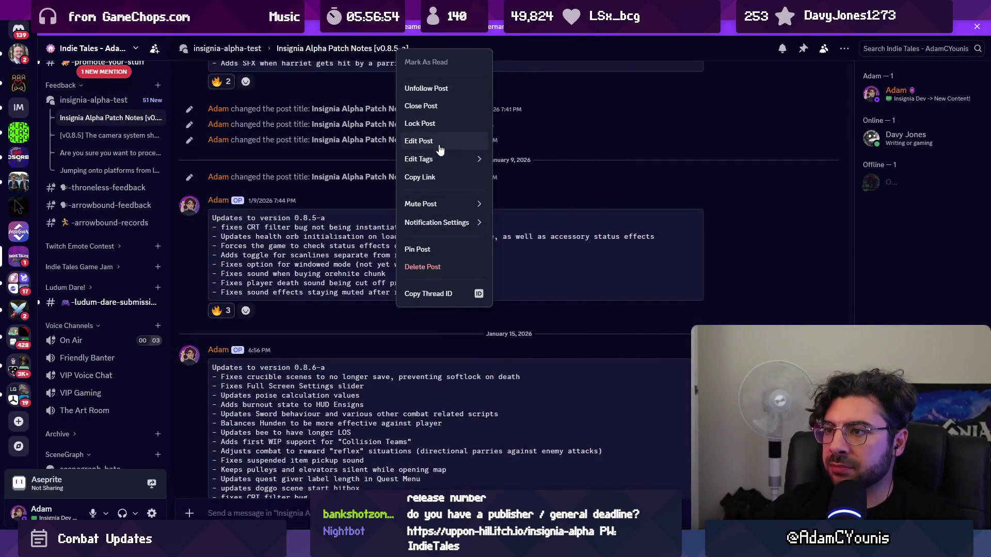
left_click(440, 143)
key("Left")
key("Left")
key("Left")
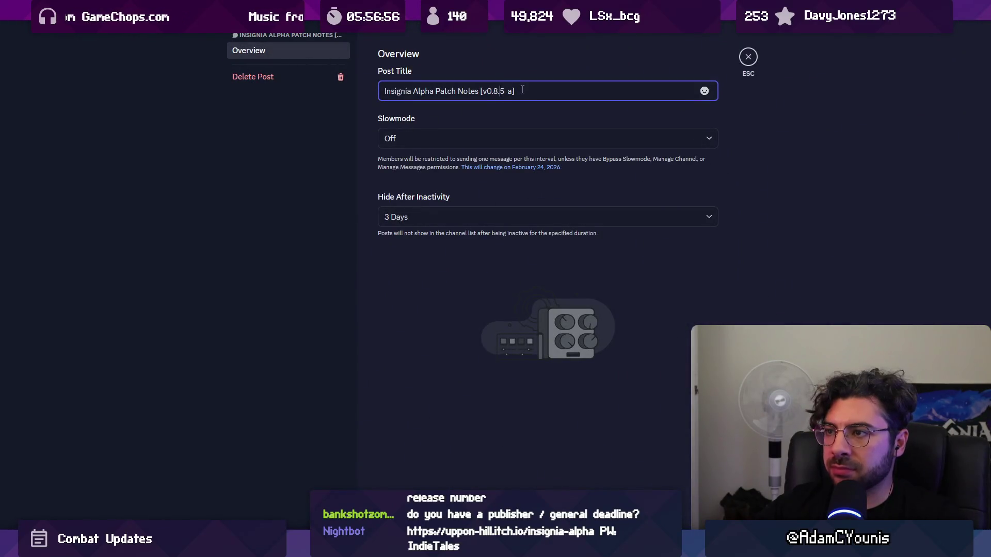
key("BackSpace")
type("6")
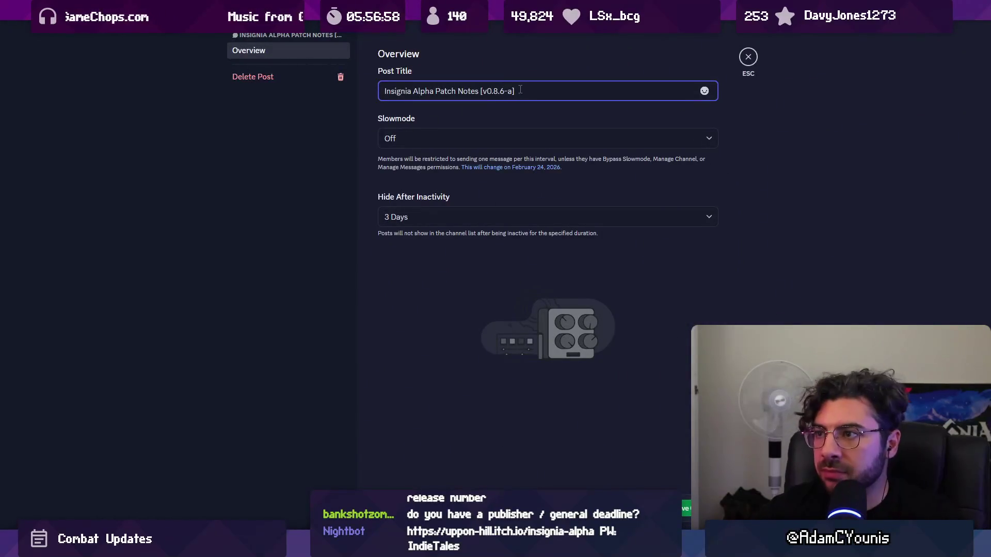
left_click(718, 144)
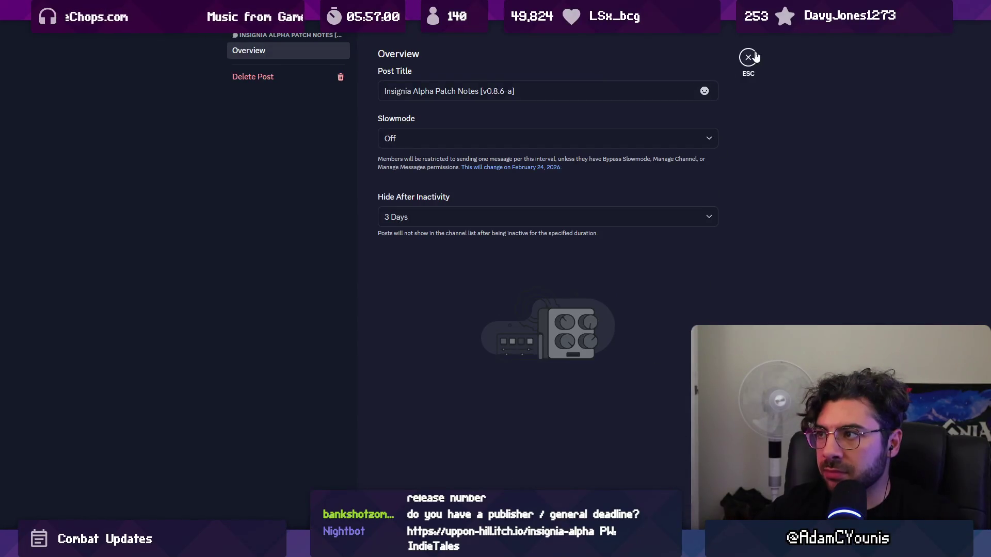
left_click(748, 57)
key("alt+Tab")
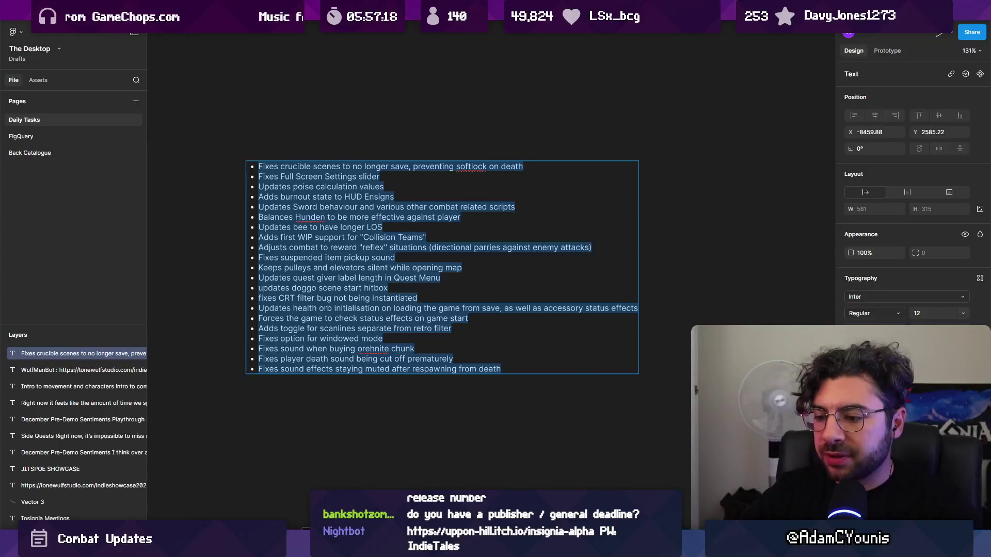
Step: Bring Unity's Building Player progress window to the front from the taskbar
mouse_move(315, 547)
left_click(431, 511)
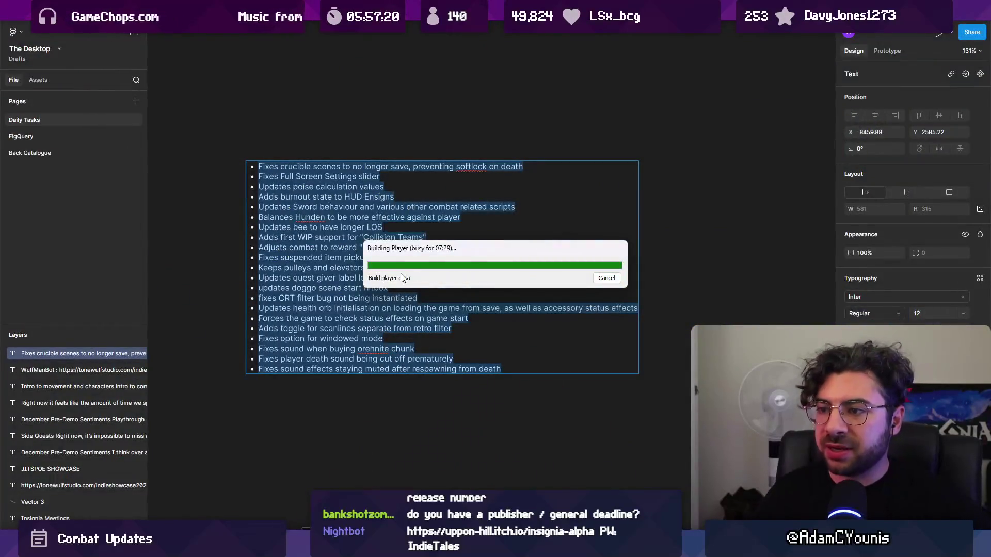